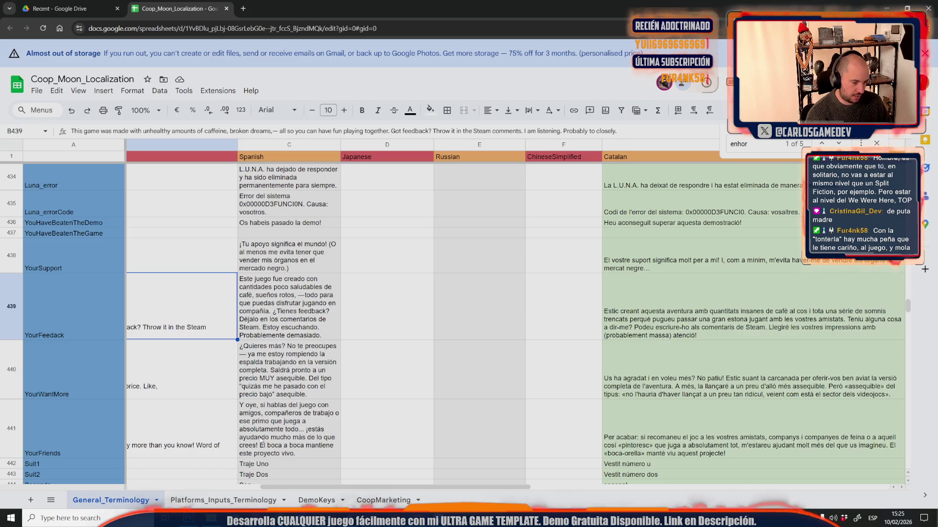
- Scroll the sheet left to reveal the full English column and select the YourFriends string
drag(290, 488, 200, 485)
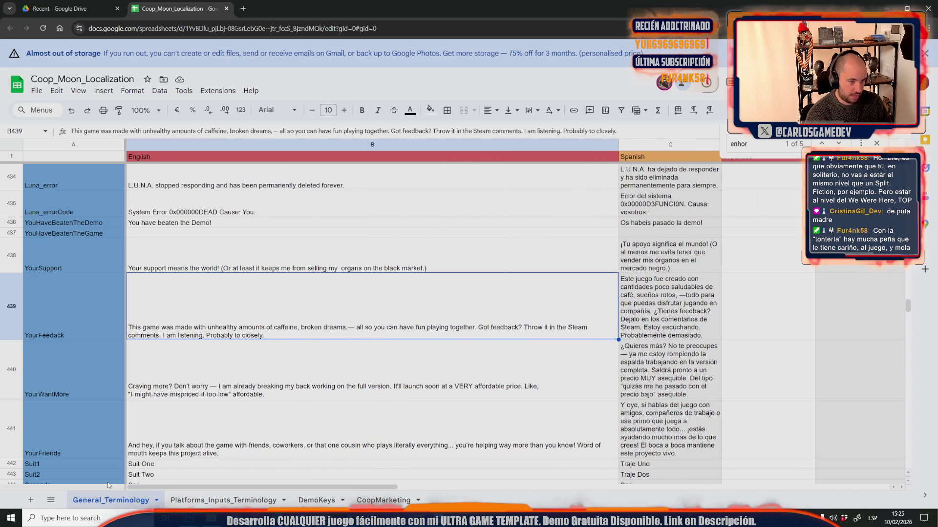
click(292, 417)
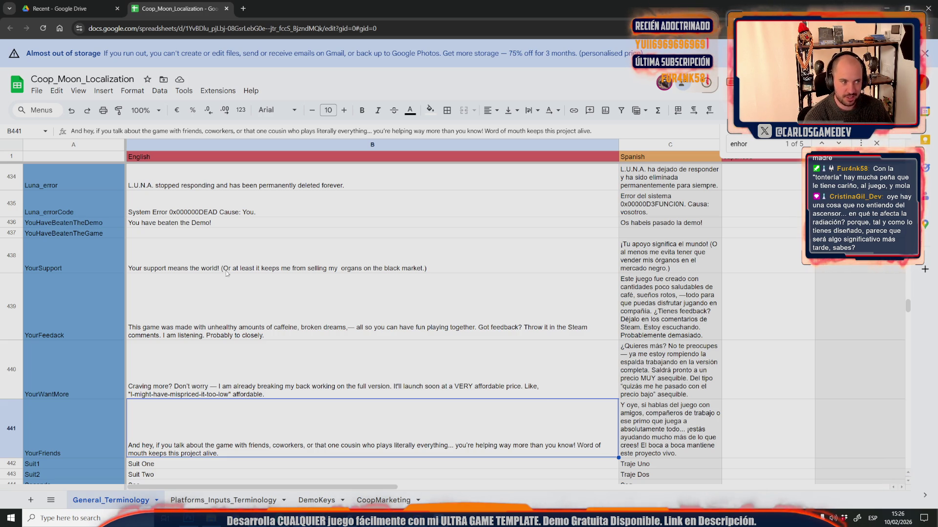
- Copy the YouHaveBeatenTheDemo English sentence into the empty YouHaveBeatenTheGame cell
click(162, 225)
key(ctrl+c)
double_click(189, 232)
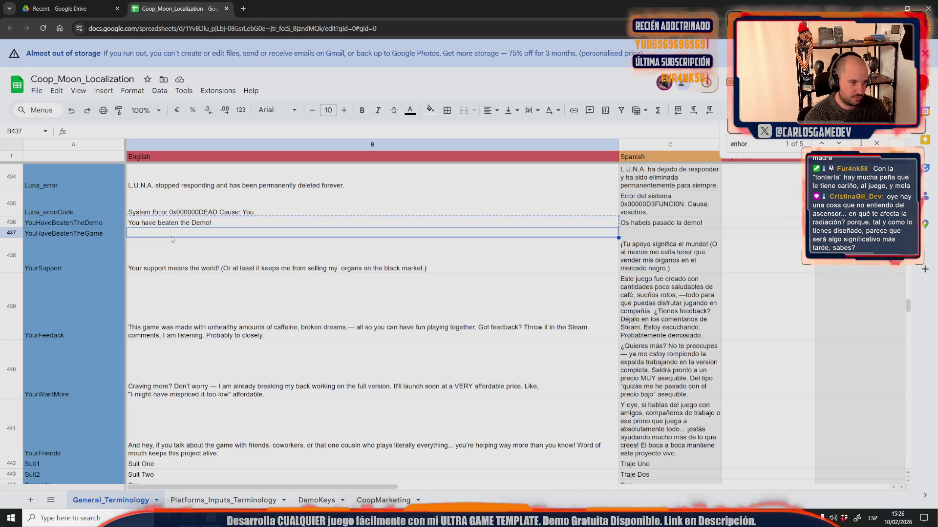
key(ctrl+v)
- Reword it to 'You escaped from the moon!', then select English lines YourSupport through YourFriends
drag(189, 233, 210, 233)
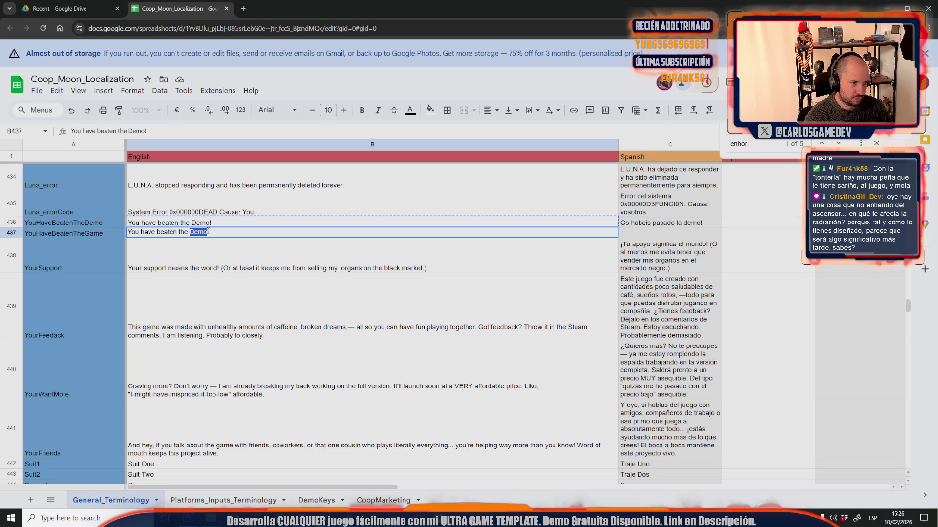
click(203, 233)
drag(141, 233, 291, 229)
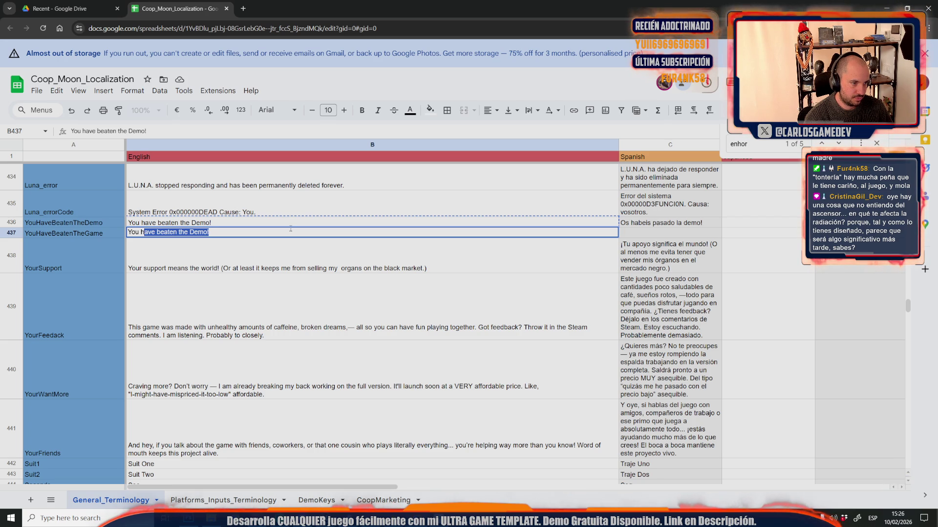
click(155, 233)
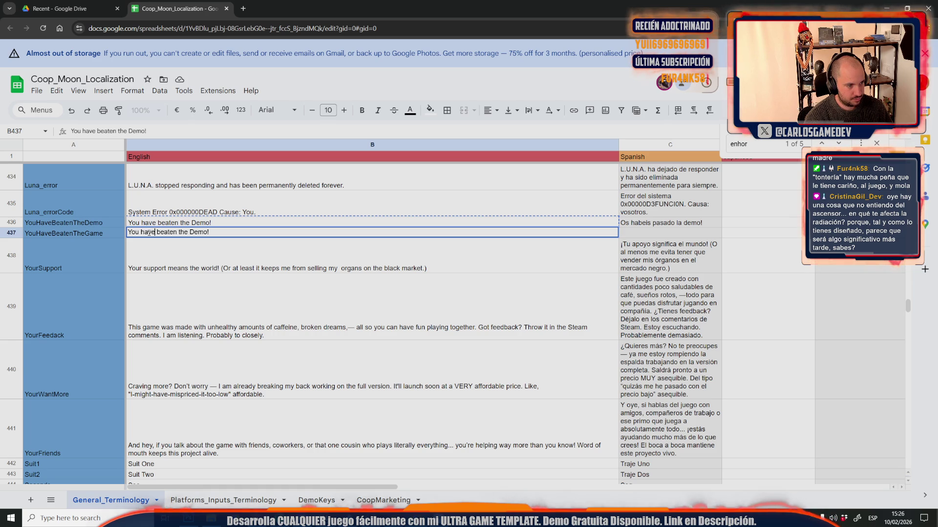
drag(141, 233, 275, 242)
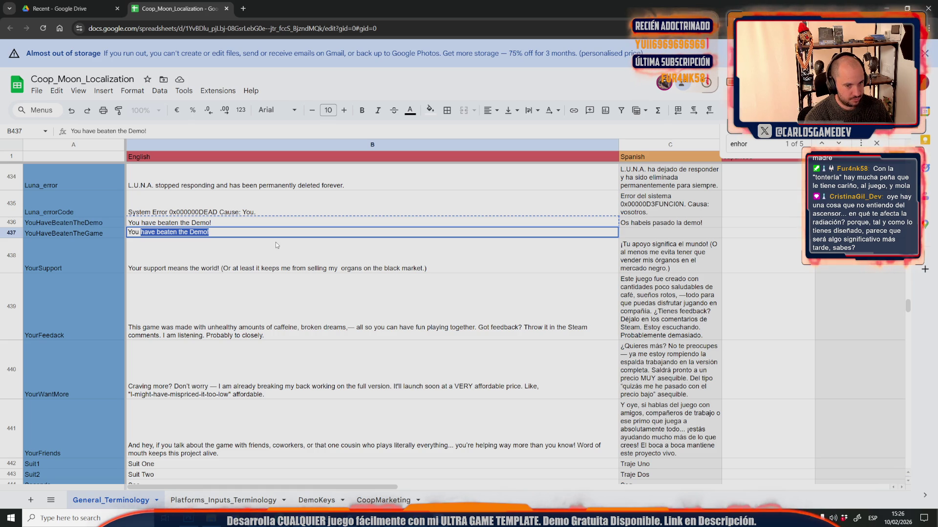
text(esca)
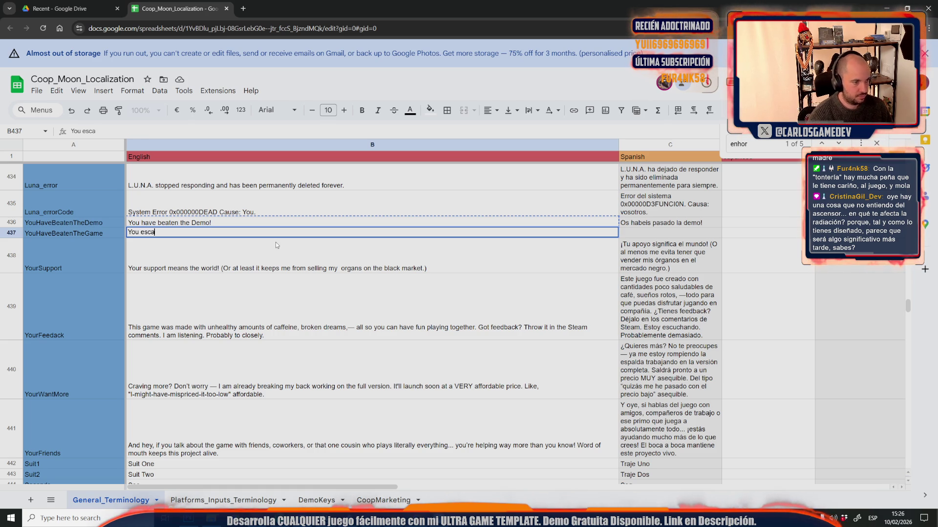
text(ped from the Mo)
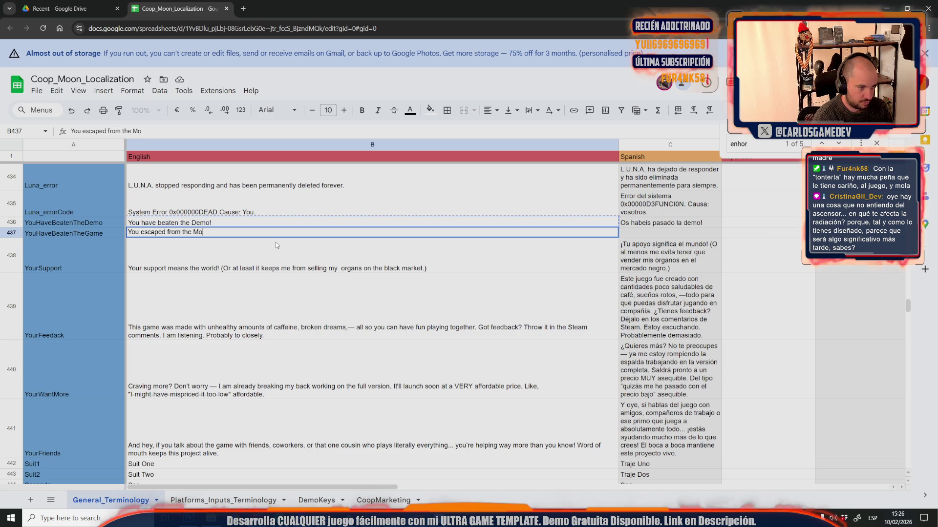
key(BackSpace)
key(BackSpace)
text(moon!)
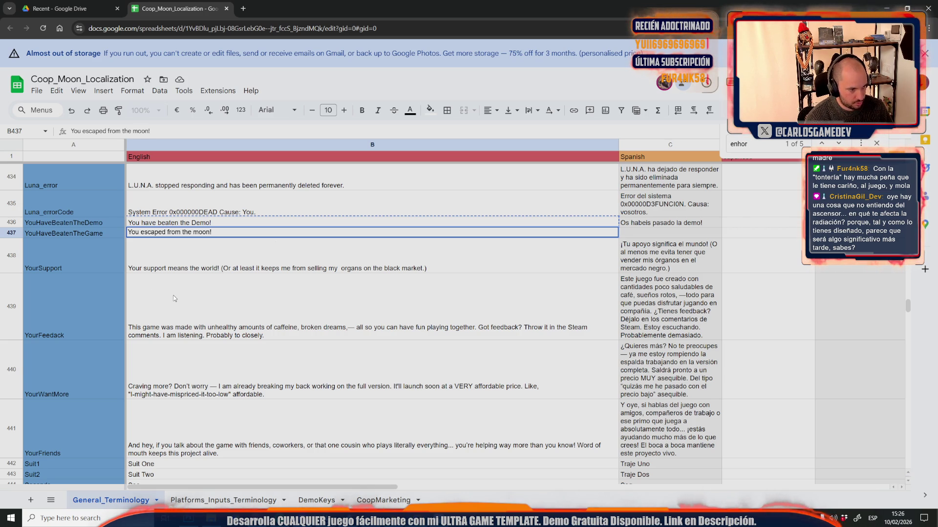
click(392, 297)
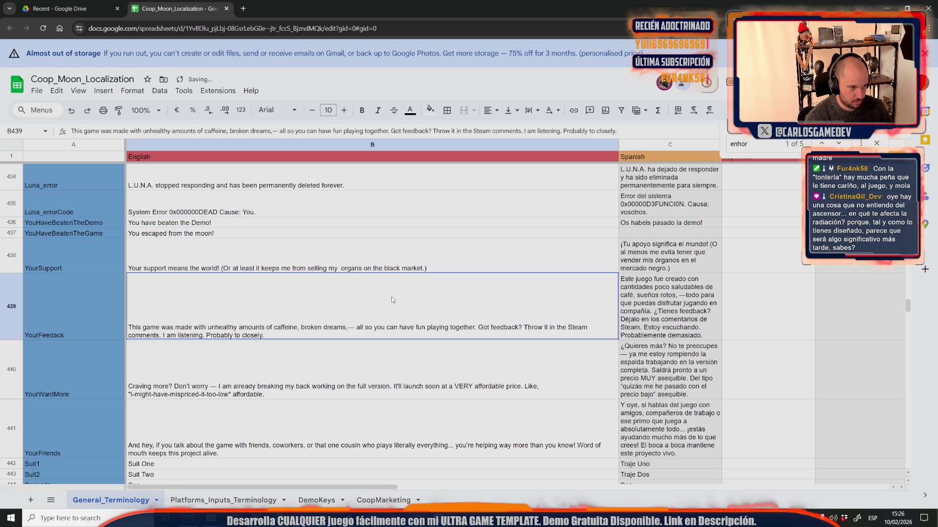
click(199, 256)
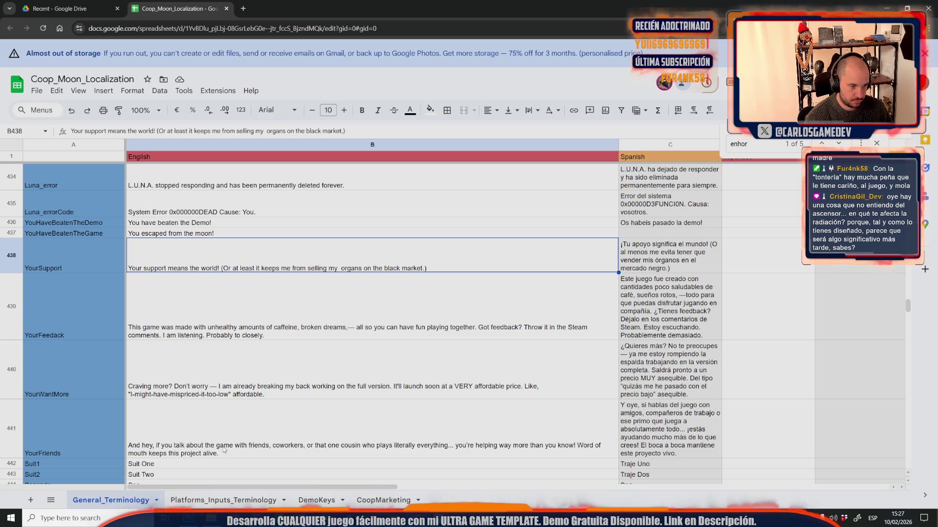
shift+click(225, 450)
- Launch the ChatGPT app from Windows search
key(super)
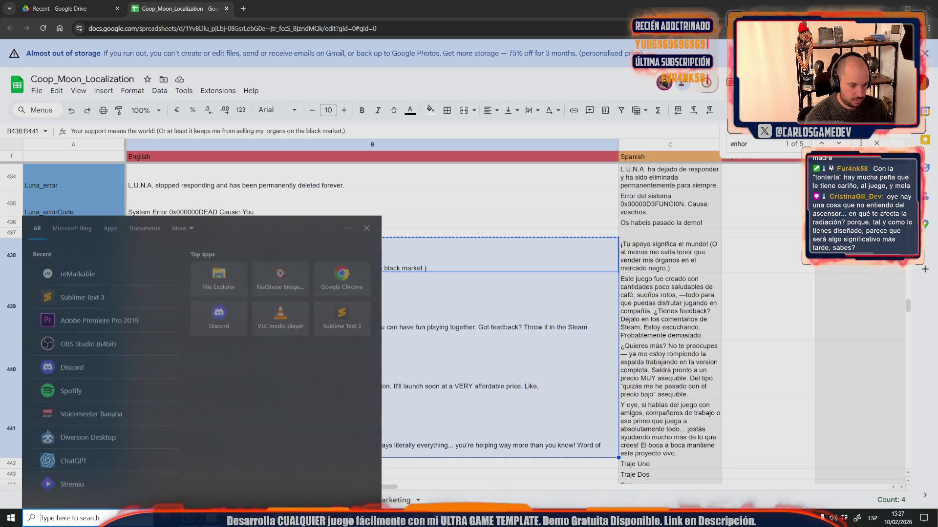
text(chatgpt)
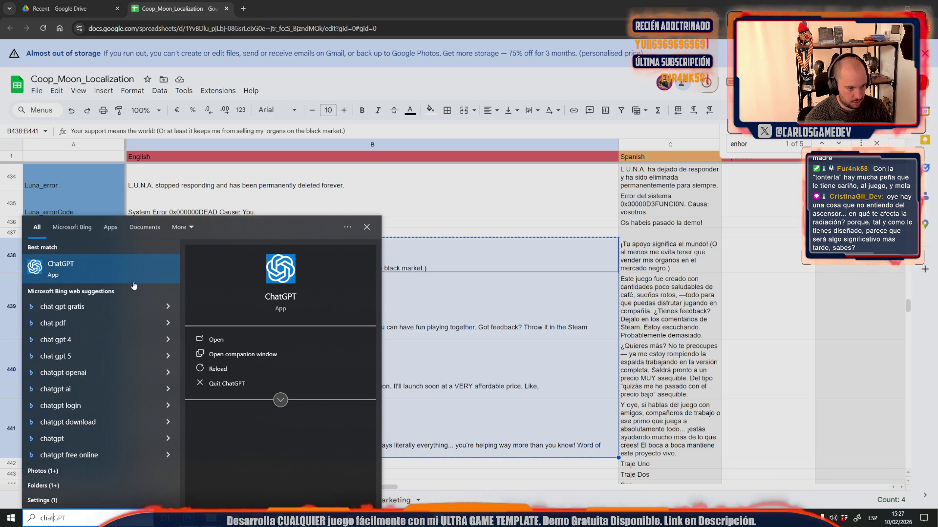
click(115, 262)
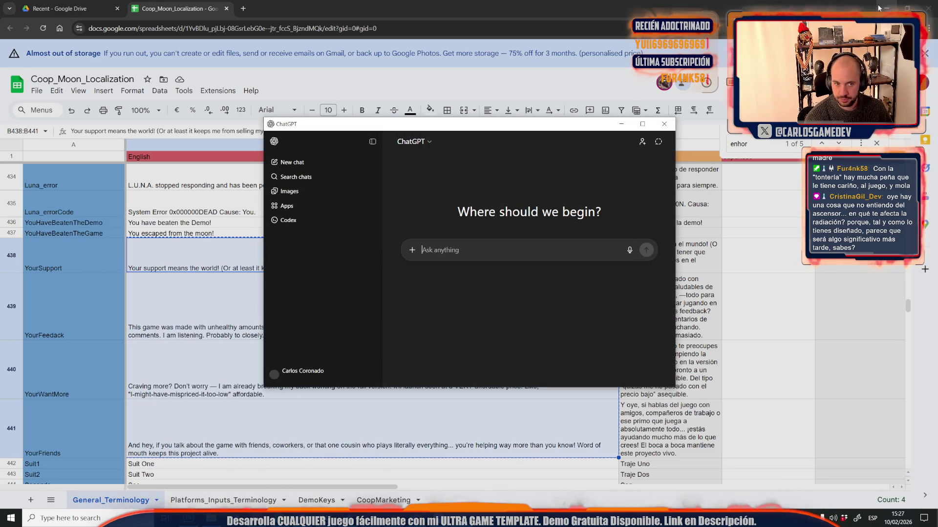
- Clear the prompt box and dictate a Spanish request to improve the game's marketing lines
key(ctrl+v)
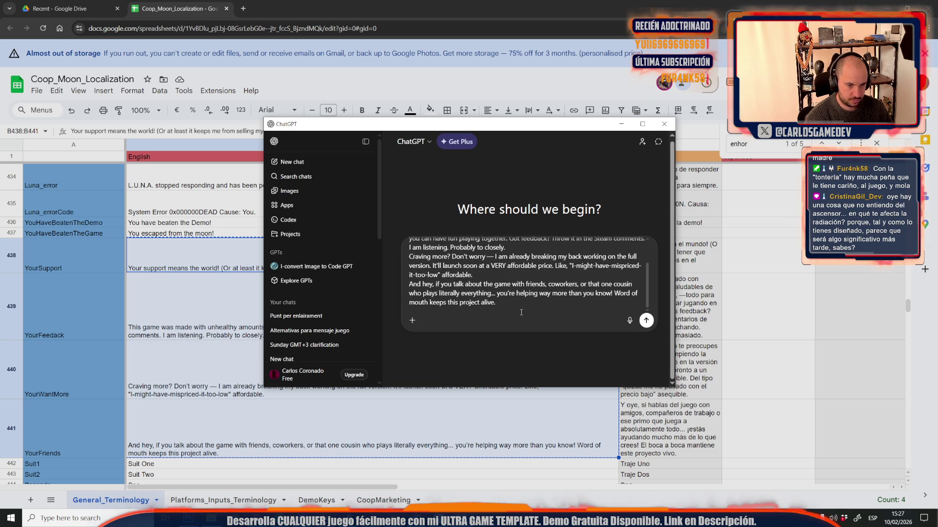
key(ctrl+a)
key(BackSpace)
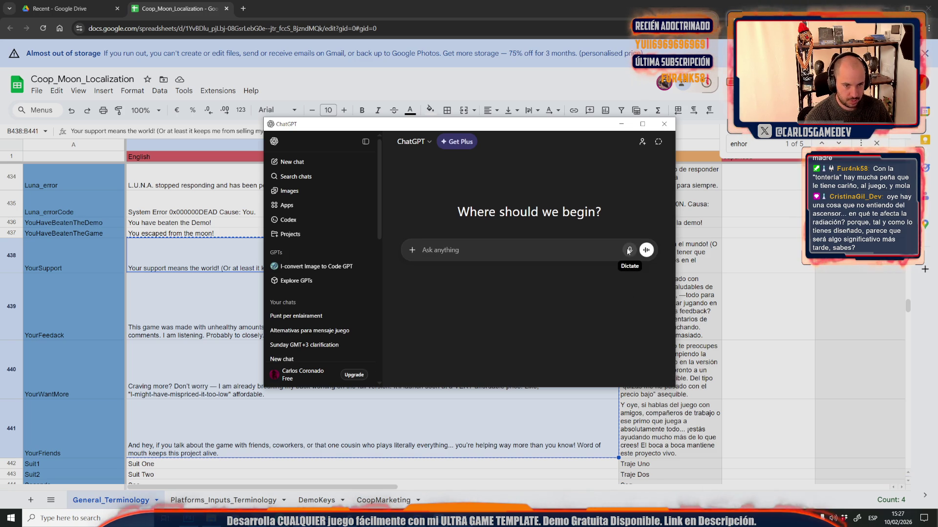
click(629, 250)
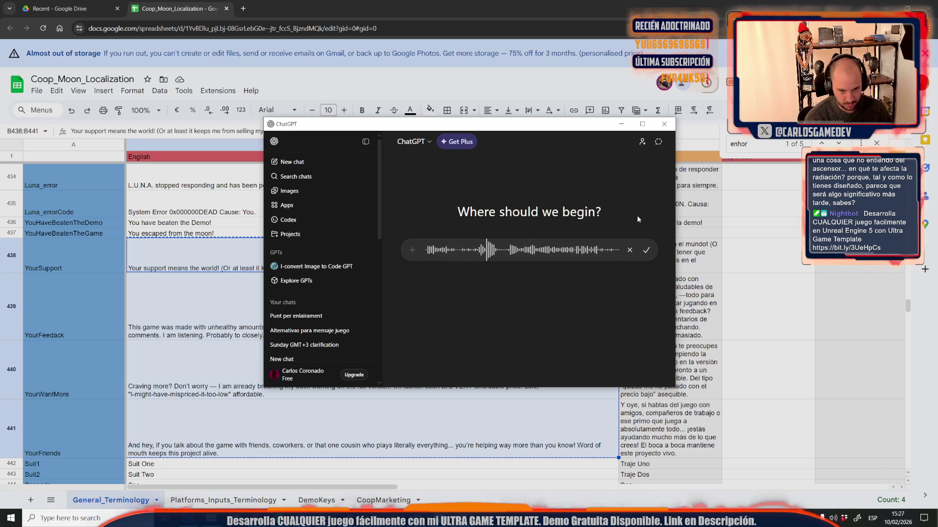
click(648, 249)
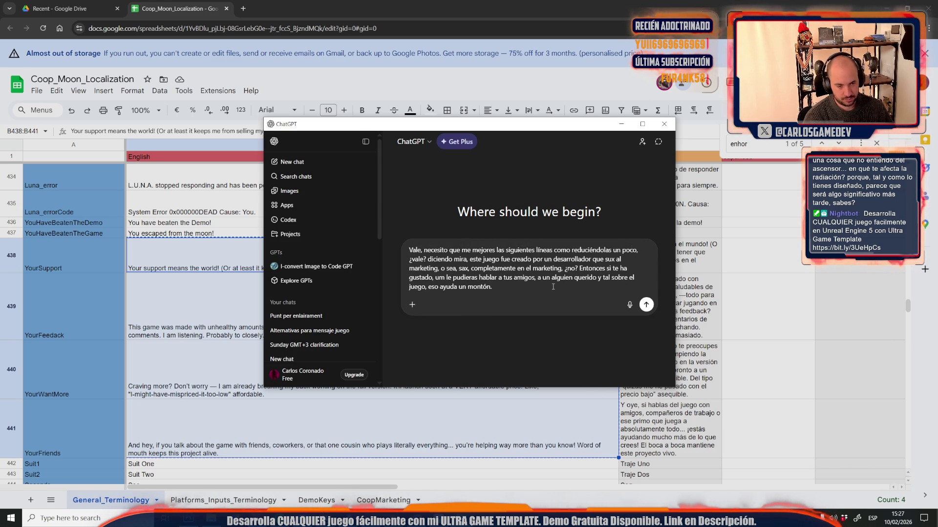
- Add the copied English lines under the dictated request, send it, and review the rewrites
key(shift+Return)
key(shift+Return)
key(ctrl+v)
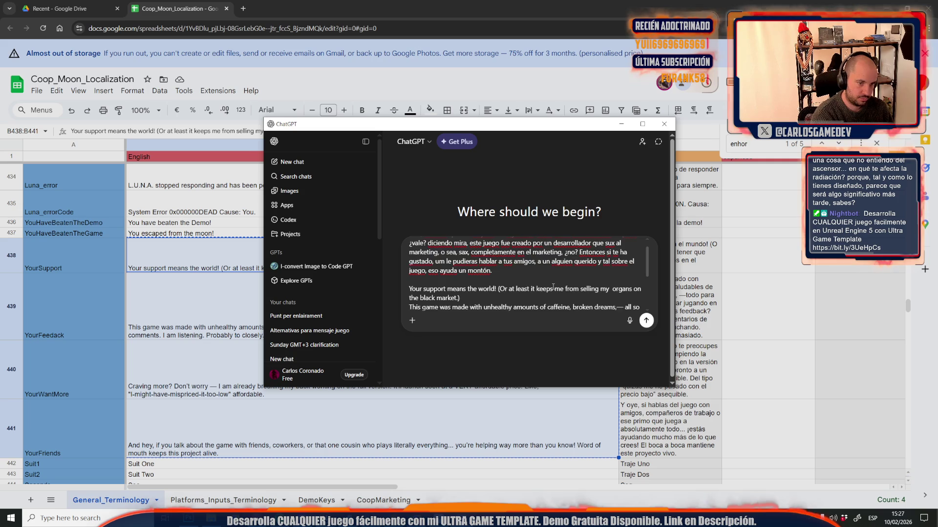
key(Return)
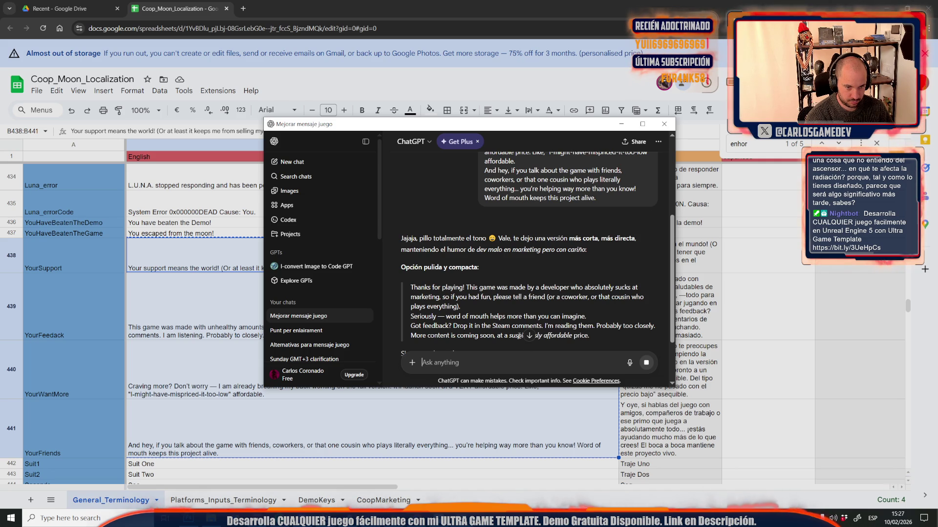
scroll(483, 306, down, 2)
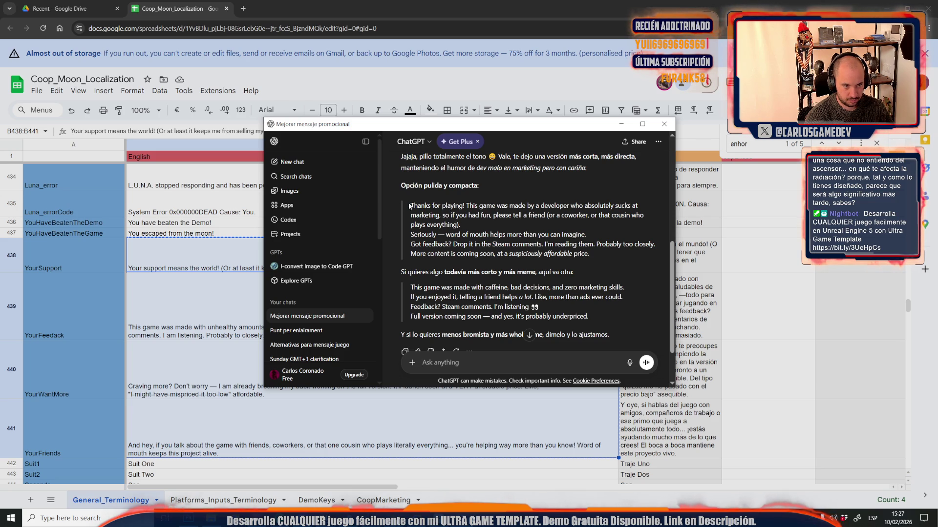
mouse_move(412, 205)
mouse_down()
mouse_move(499, 229)
mouse_move(478, 199)
mouse_move(476, 215)
mouse_move(466, 200)
mouse_up()
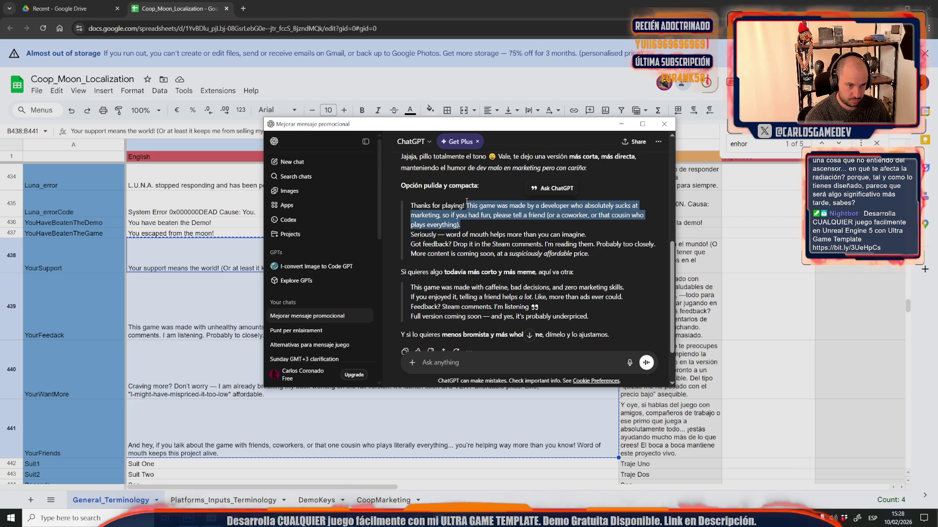
scroll(466, 201, down, 2)
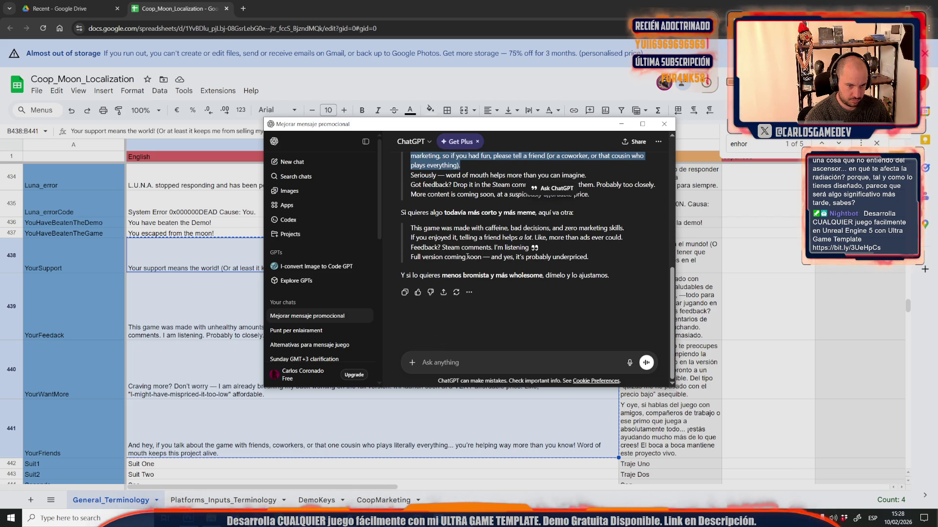
click(514, 367)
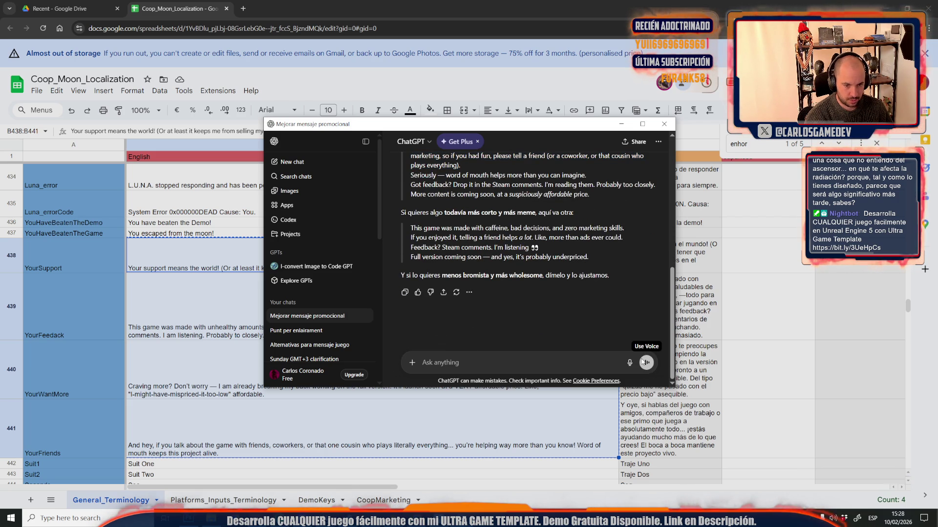
- Ask ChatGPT for a 'mas wholesome' version of the lines
text(mas wholesome)
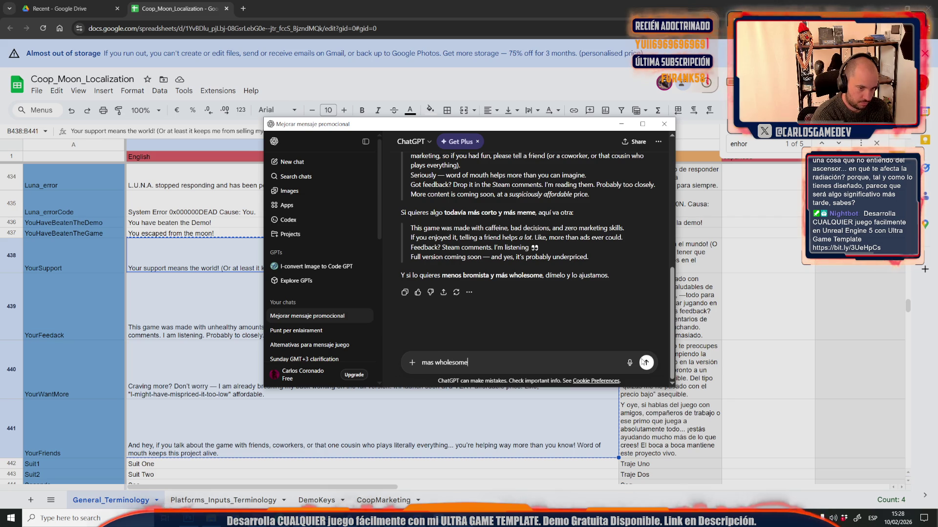
key(Return)
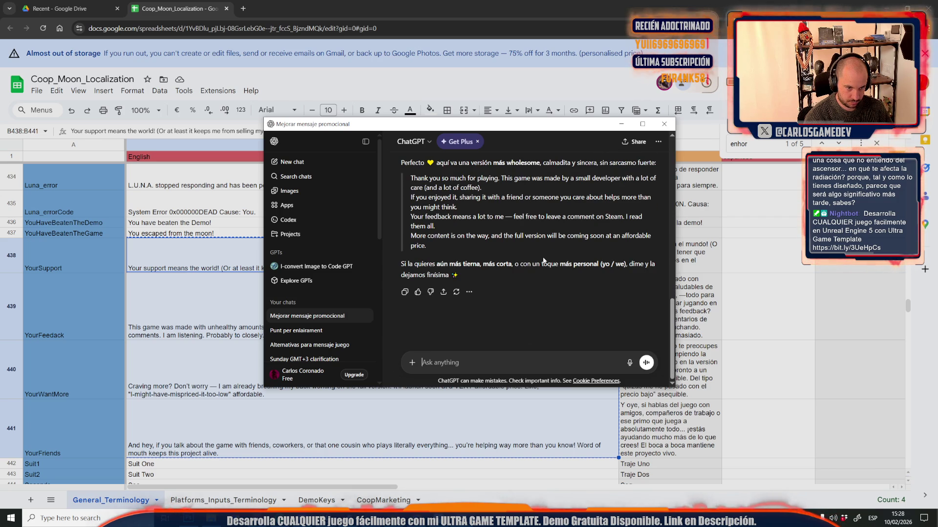
scroll(544, 259, up, 5)
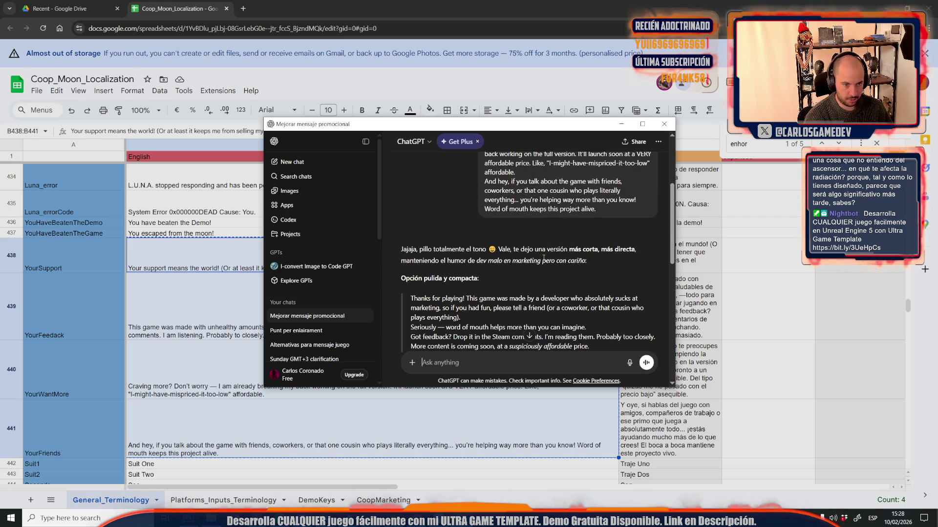
scroll(543, 258, down, 5)
- Request a tender, personal version mentioning the single dev who sucks at (and hates) marketing
text(tier)
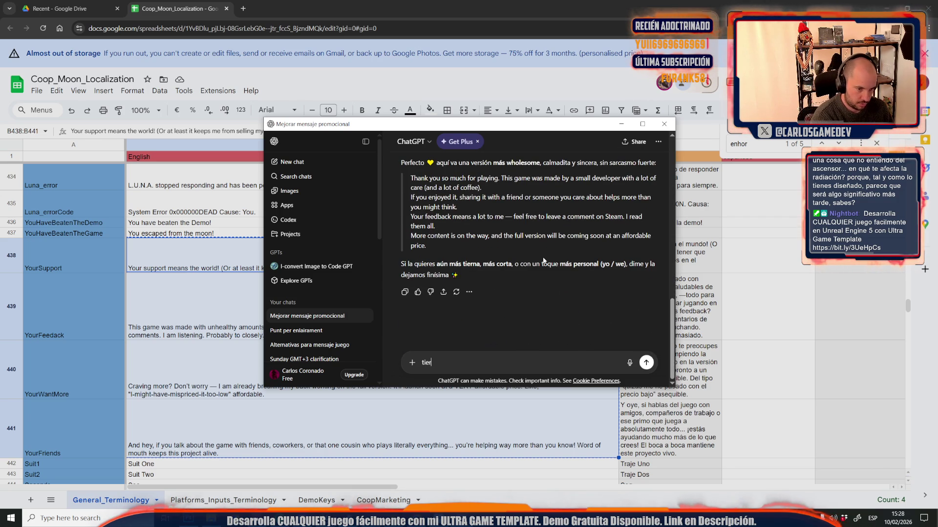
text(na i toque person)
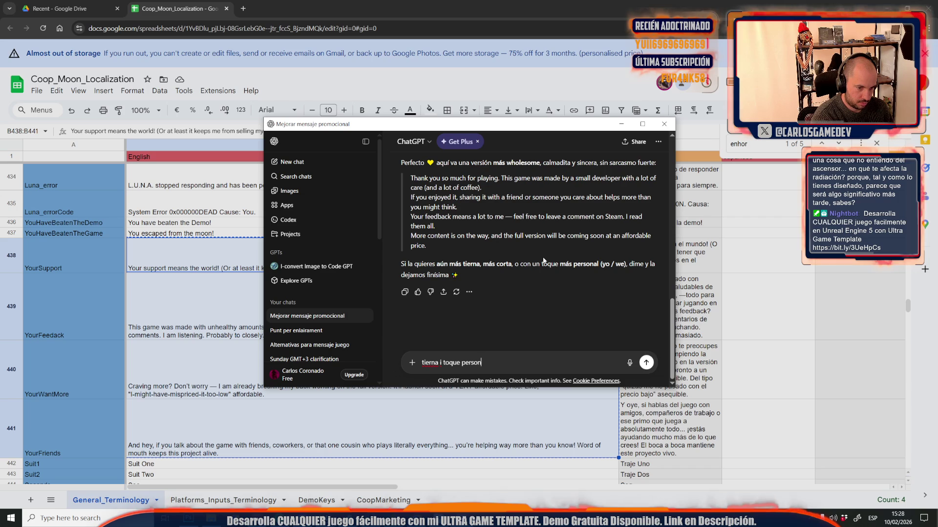
text(al, incluyendo)
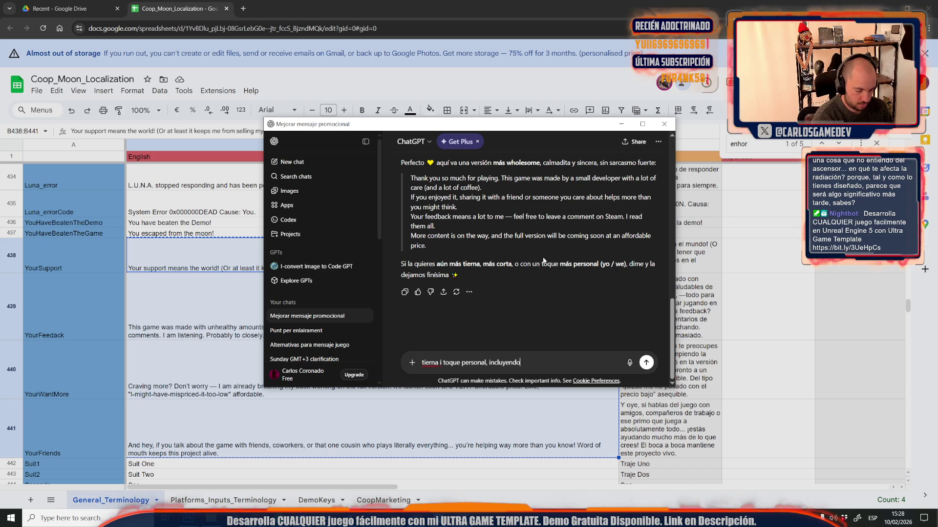
text( lo de sucks a)
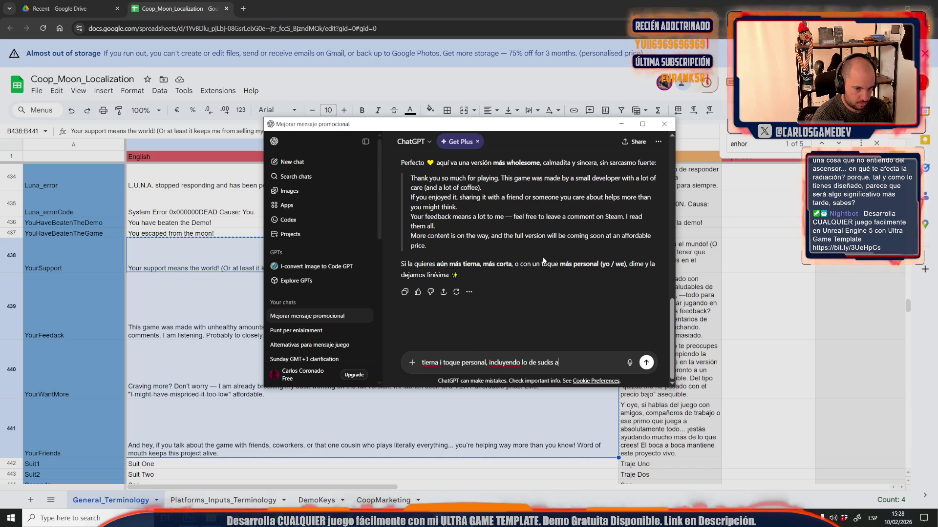
key(BackSpace)
key(BackSpace)
key(BackSpace)
key(BackSpace)
key(BackSpace)
key(BackSpace)
text(ingle)
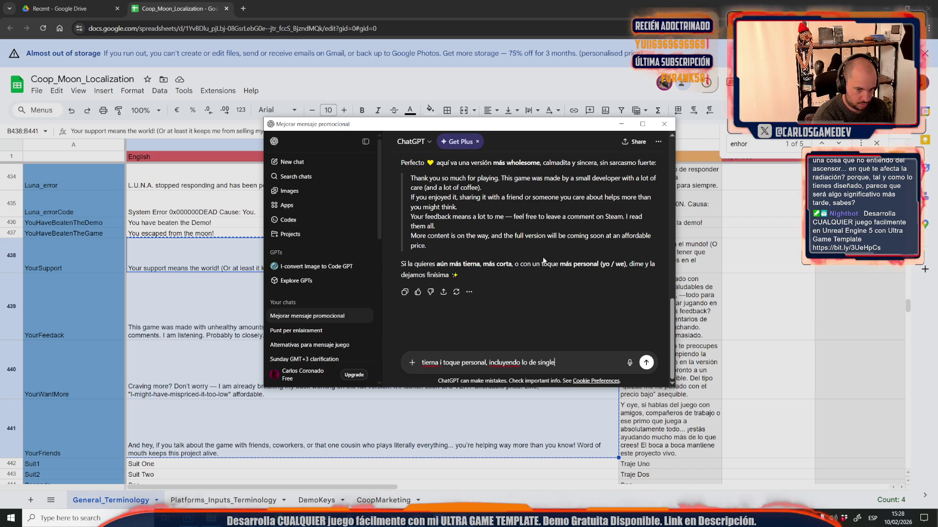
text( solv who suc)
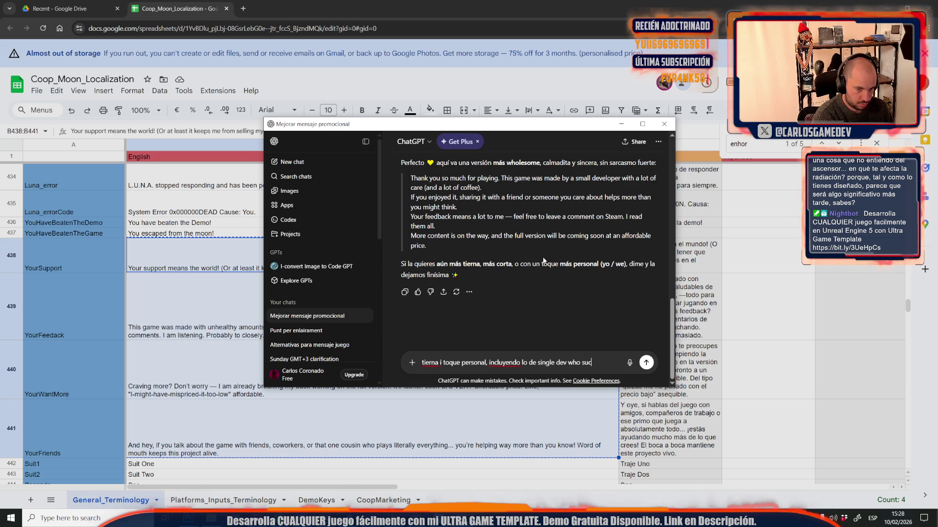
text( and hate)
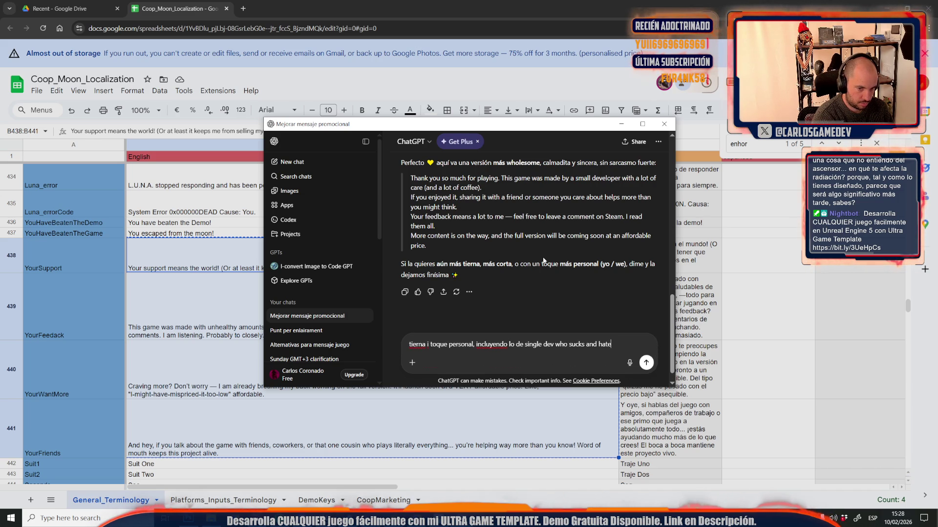
key(BackSpace)
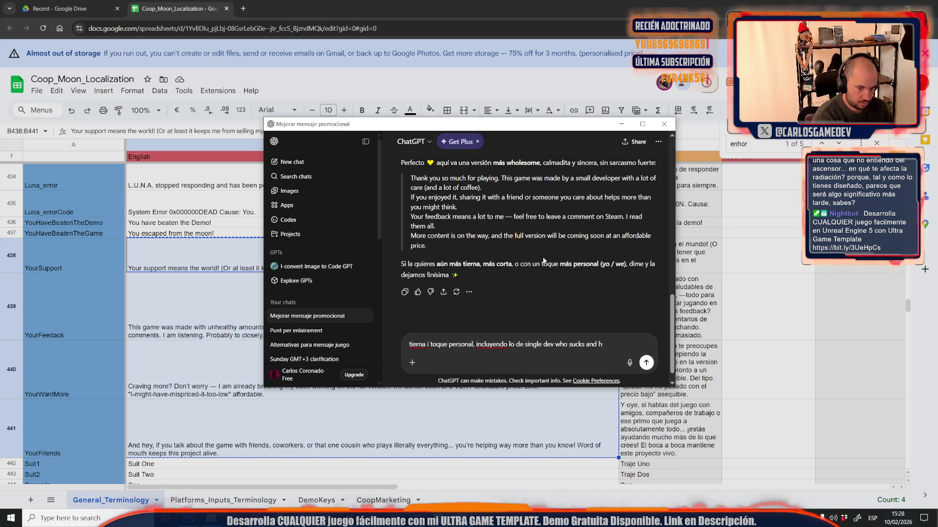
key(BackSpace)
key(BackSpace)
key(BackSpace)
text((and hates) marketing)
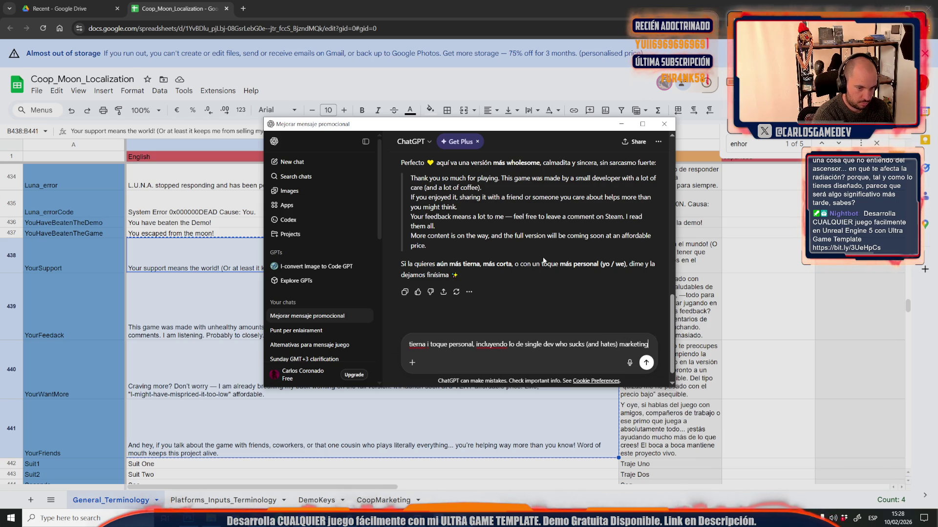
key(Return)
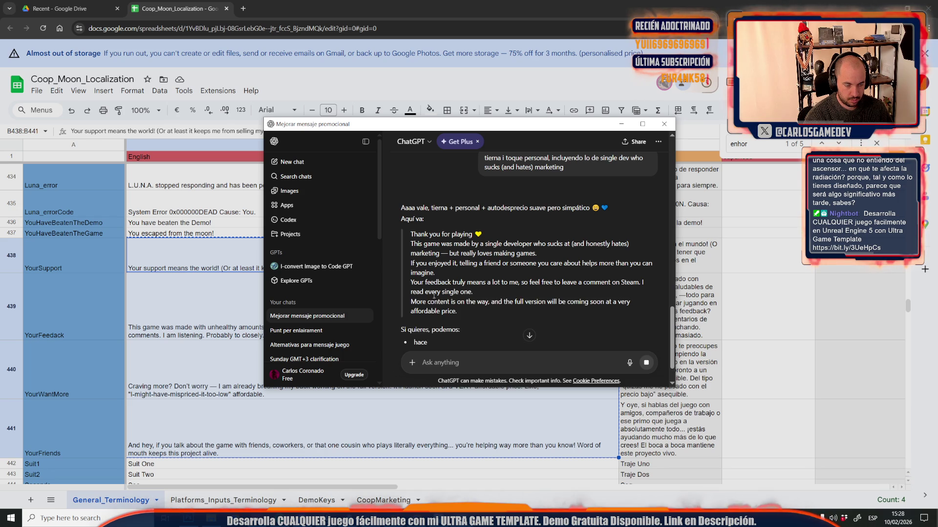
- Select the reply's solo-developer and tell-a-friend sentences, then switch back to Sheets
mouse_move(410, 244)
mouse_down()
mouse_move(537, 264)
mouse_move(457, 312)
mouse_move(457, 264)
mouse_move(463, 275)
mouse_up()
key(ctrl+c)
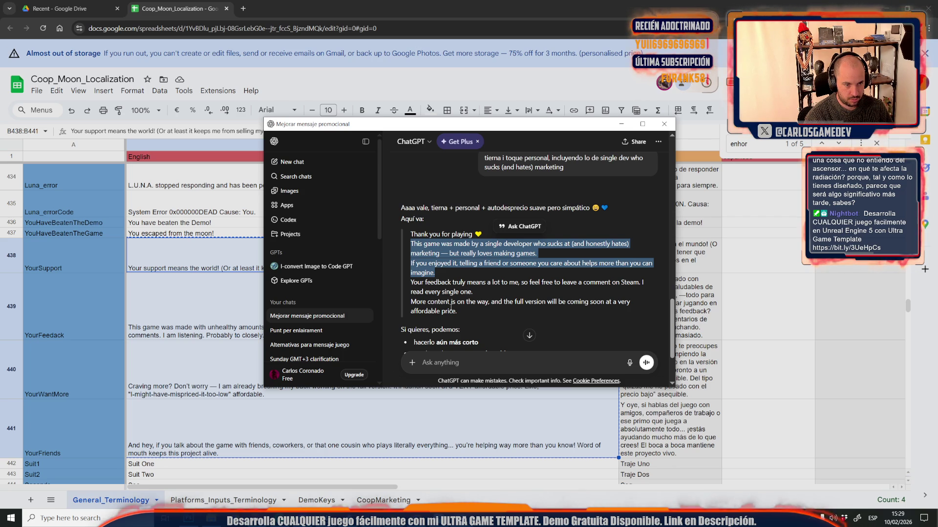
key(alt+Tab)
- Paste the ChatGPT text into B438, removing '(and honestly hates)' and the dash
click(223, 315)
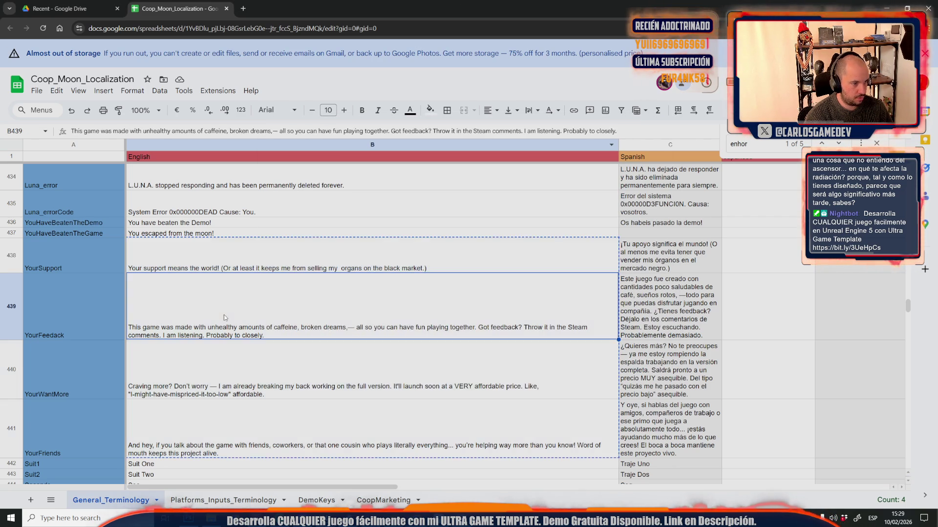
double_click(163, 258)
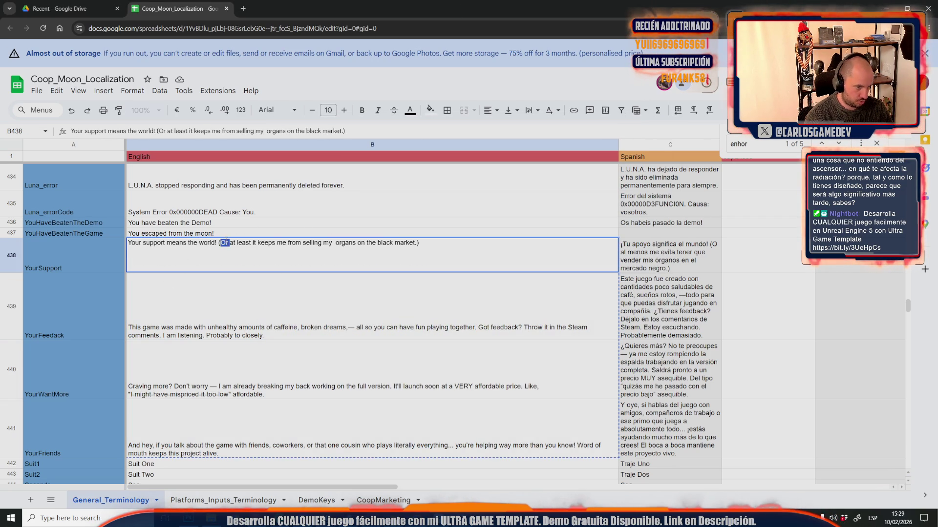
key(ctrl+a)
key(ctrl+v)
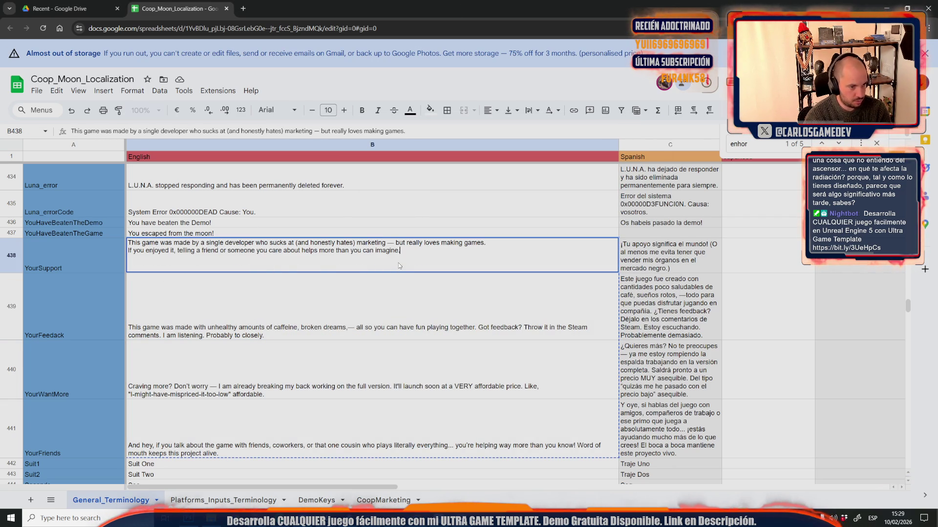
drag(297, 242, 356, 244)
key(BackSpace)
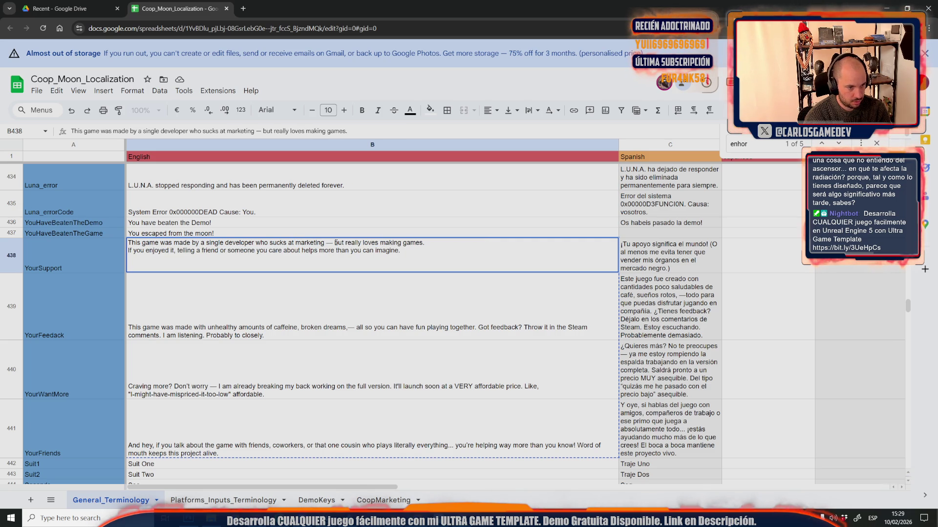
key(BackSpace)
key(BackSpace)
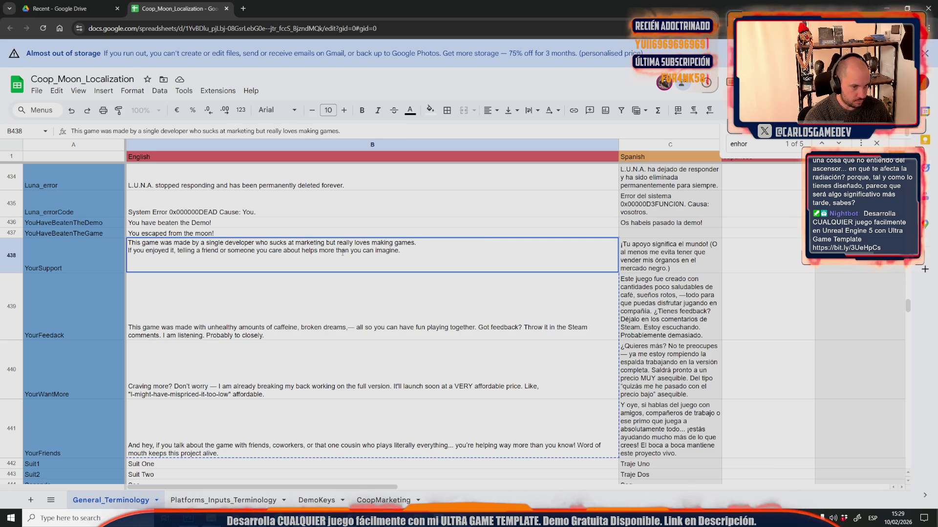
- Move the telling-a-friend line out of B438 into B439
triple_click(209, 252)
key(ctrl+c)
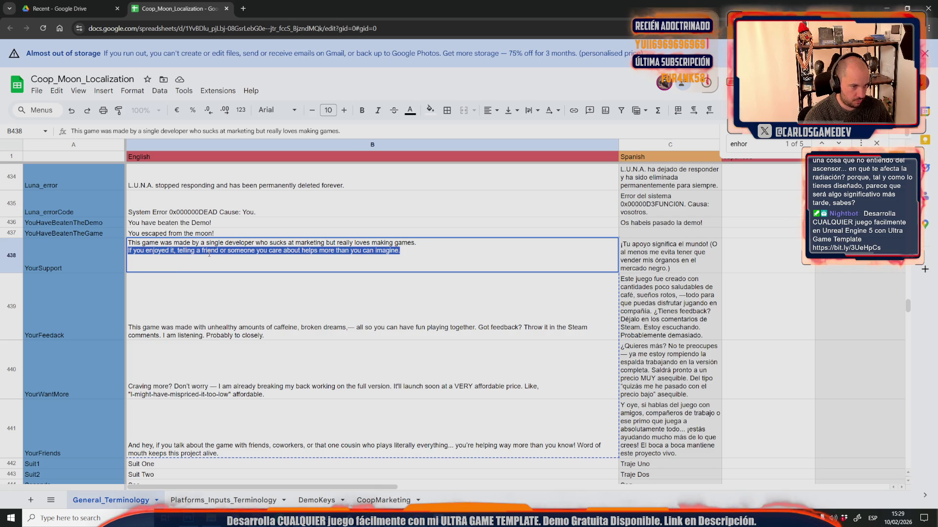
key(BackSpace)
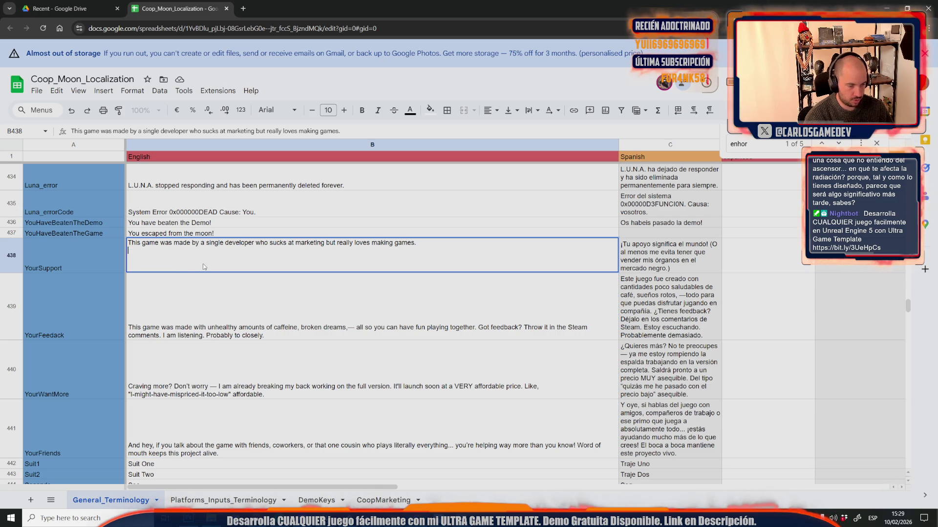
click(192, 299)
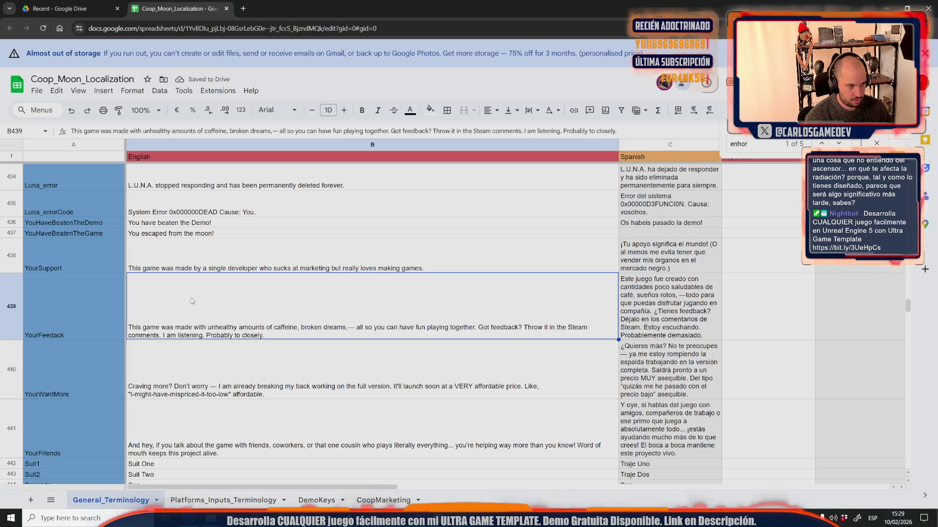
key(ctrl+v)
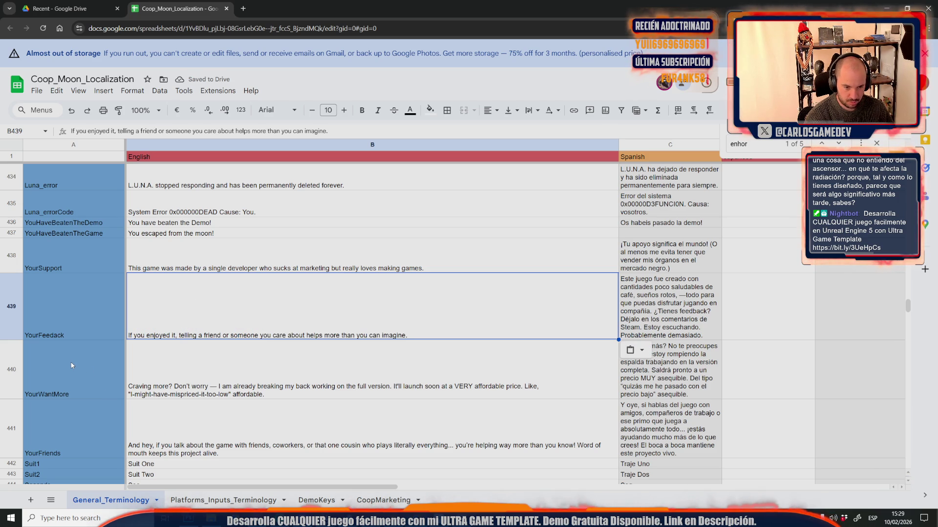
- Look over the YourFriends English text in B441, leaving it unchanged
double_click(267, 455)
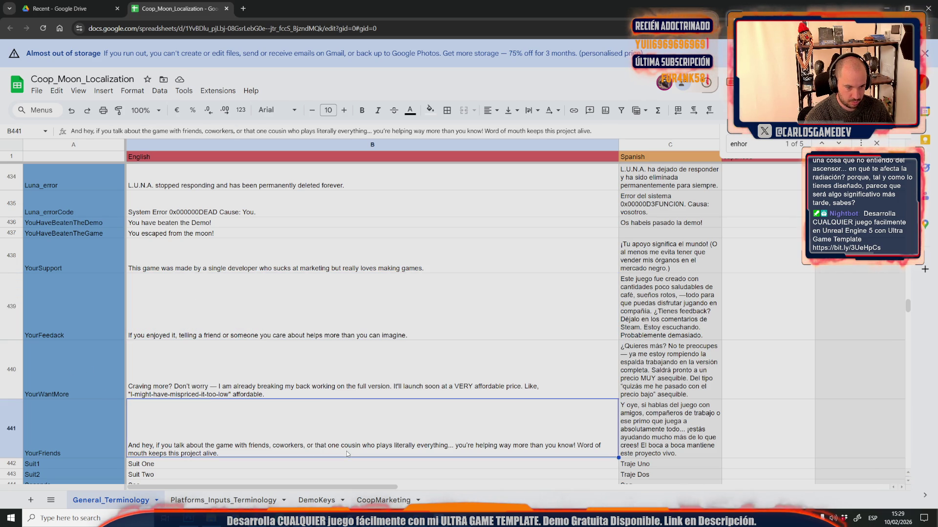
key(shift+Right)
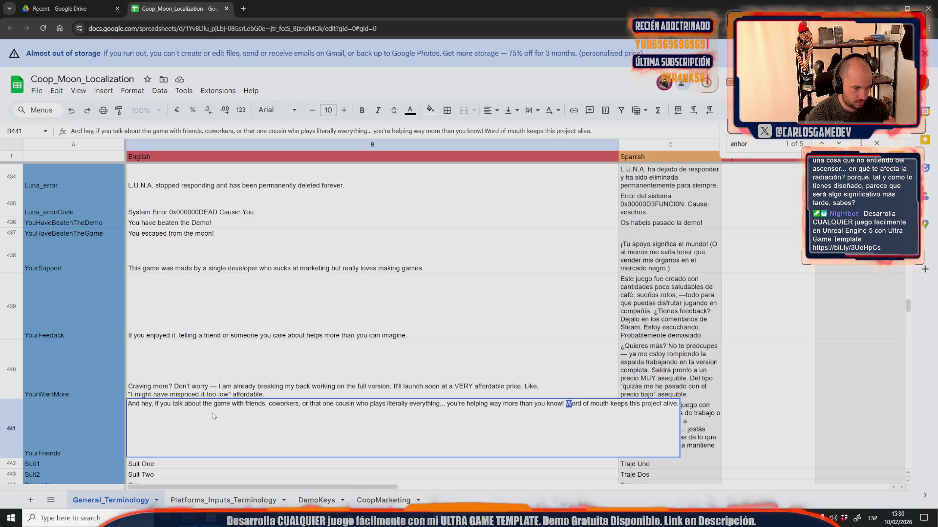
click(195, 439)
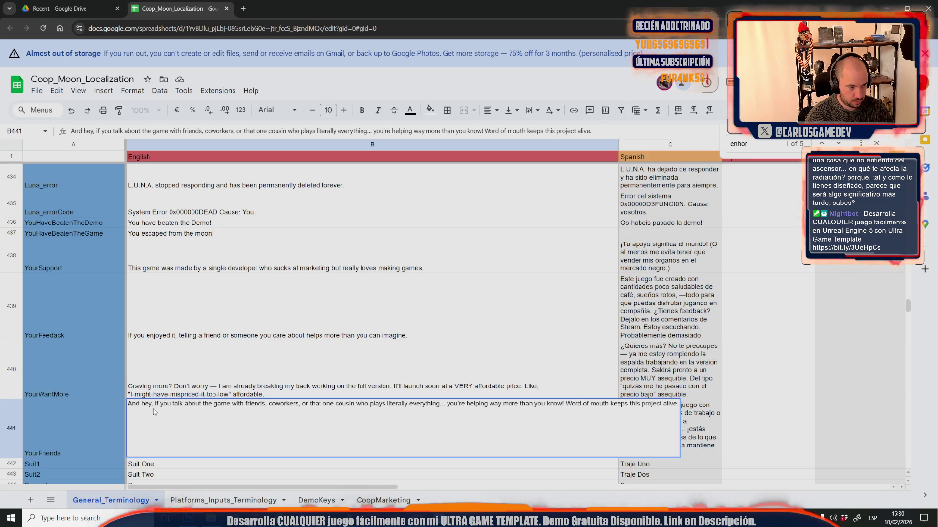
mouse_move(157, 406)
mouse_down()
mouse_move(616, 408)
mouse_move(687, 419)
mouse_move(482, 421)
mouse_up()
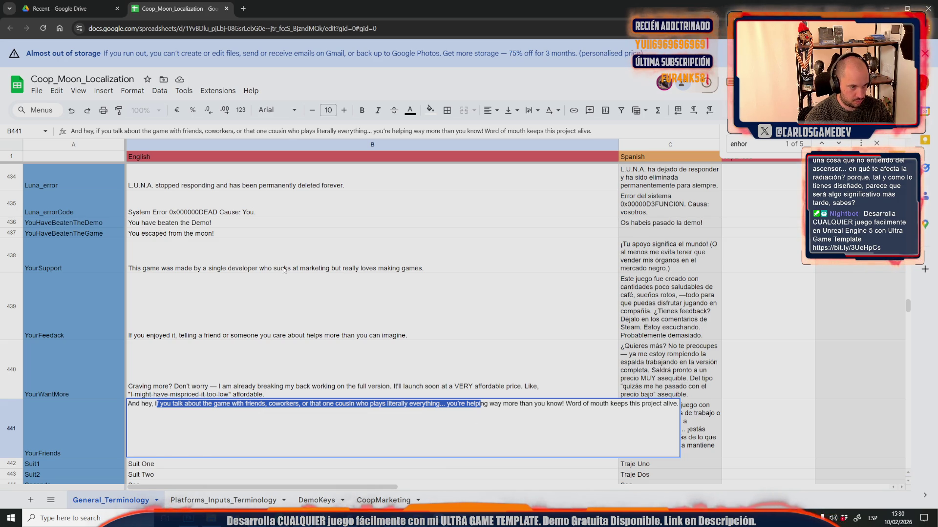
- Change 'sucks' to 'SUCKS' in B438's YourSupport line
click(268, 271)
double_click(267, 272)
double_click(277, 243)
text(SUCKS)
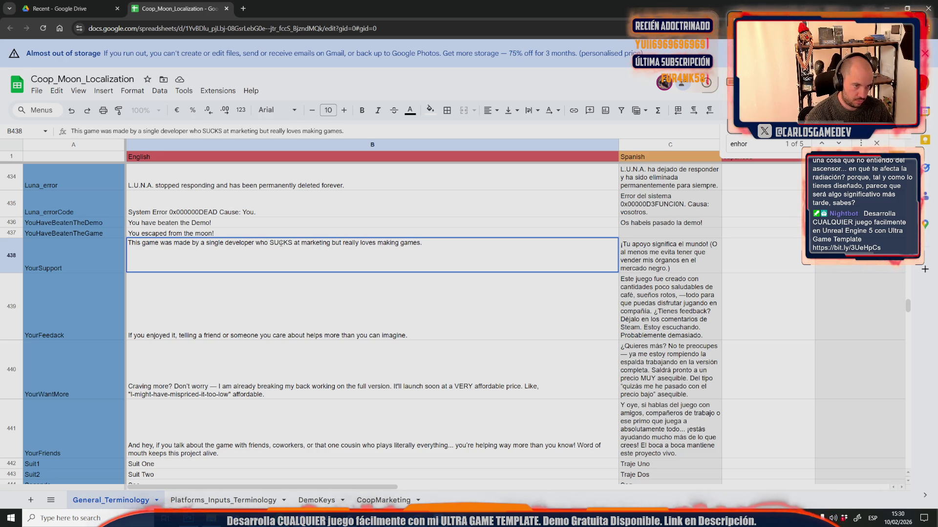
click(258, 312)
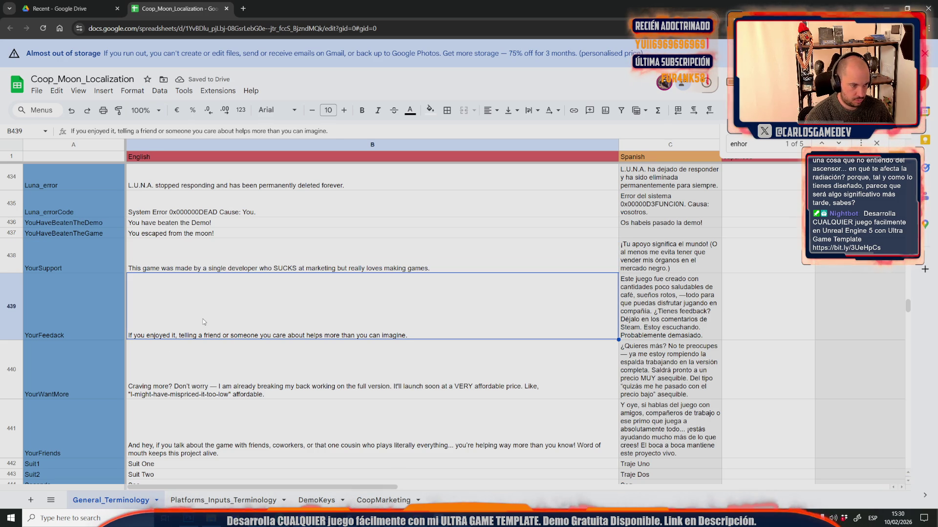
key(Return)
click(225, 407)
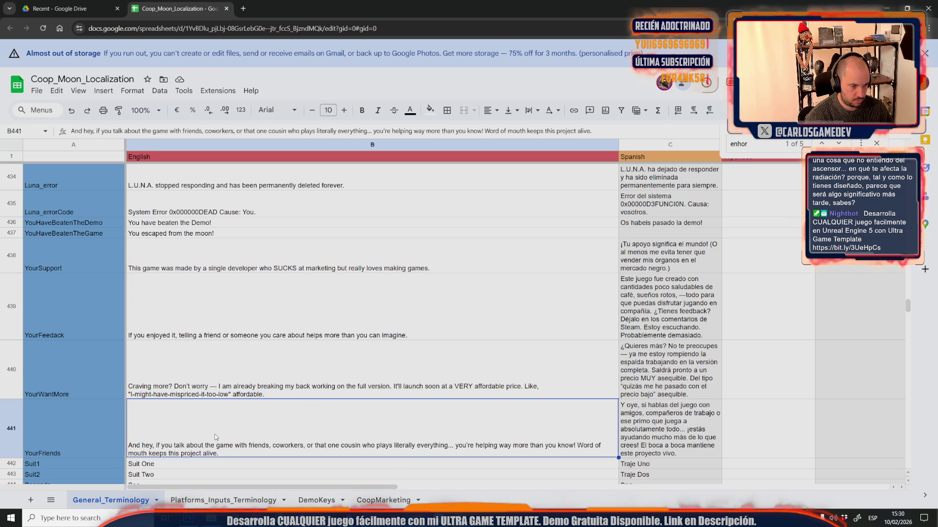
- Copy 'Word of mouth keeps this project alive.' from B441 to the start of B439
key(Return)
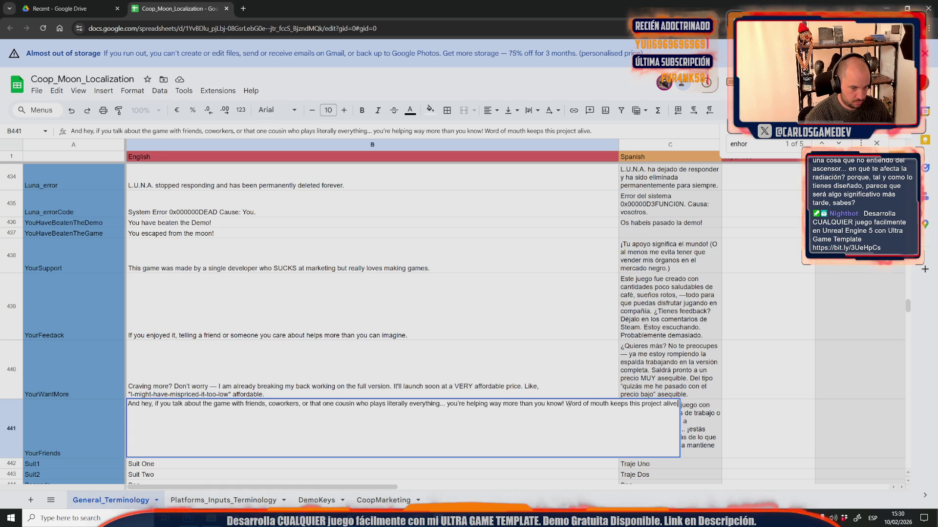
shift+click(567, 404)
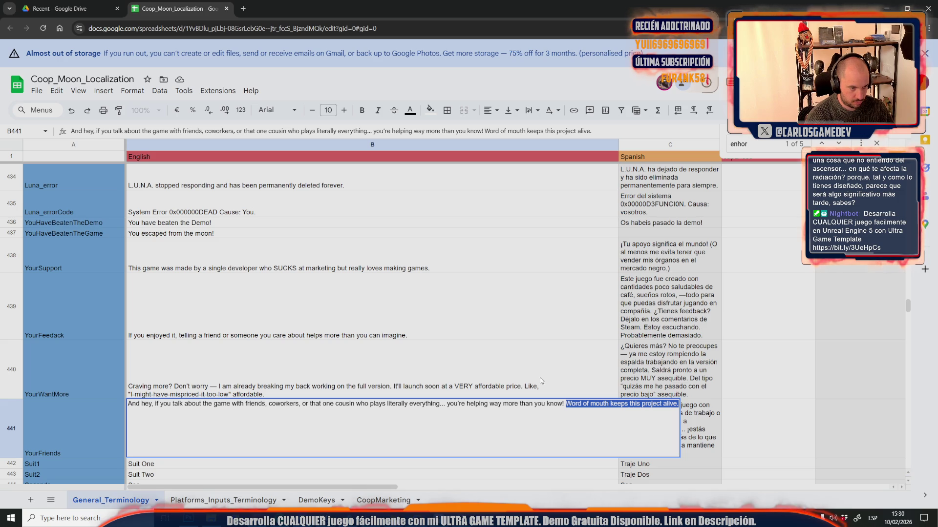
key(ctrl+c)
double_click(176, 318)
key(ctrl+v)
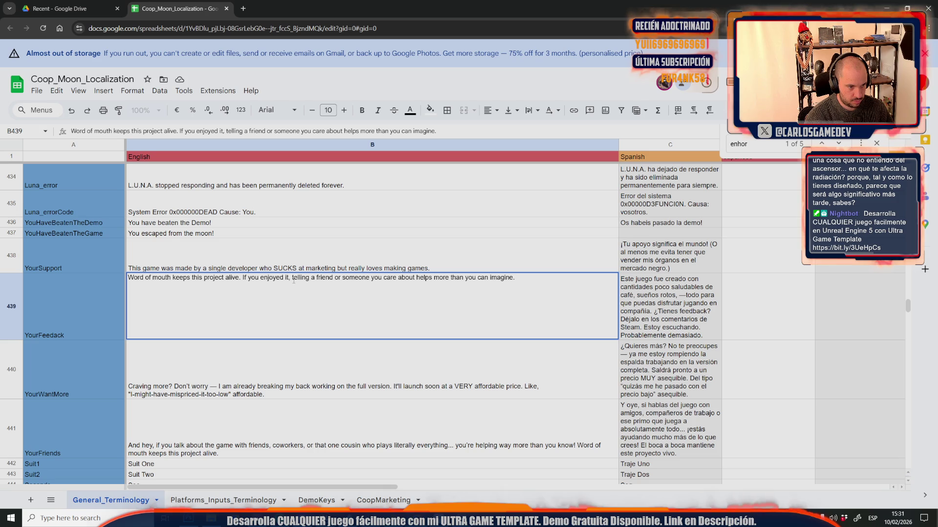
drag(293, 280, 244, 280)
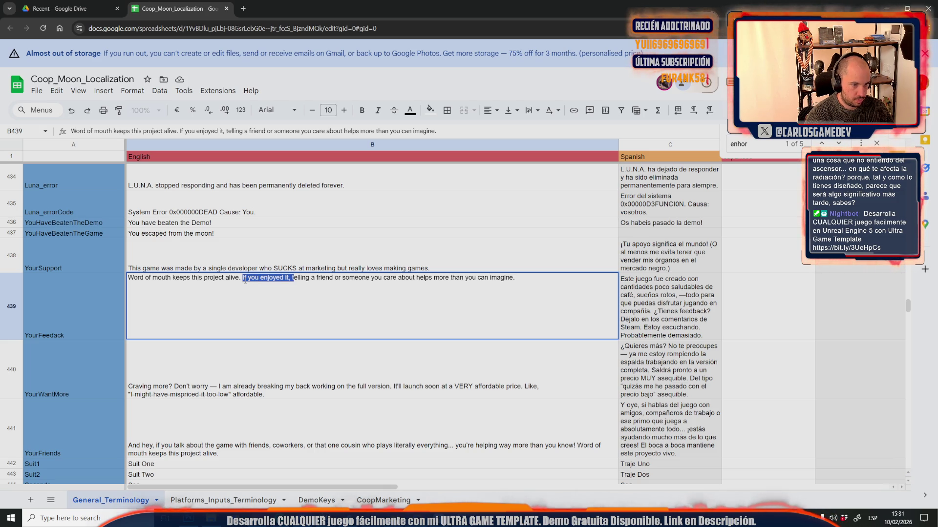
- Remove 'If you enjoyed it,' from B439 and insert 'your adventures in the game'
text(T)
key(Delete)
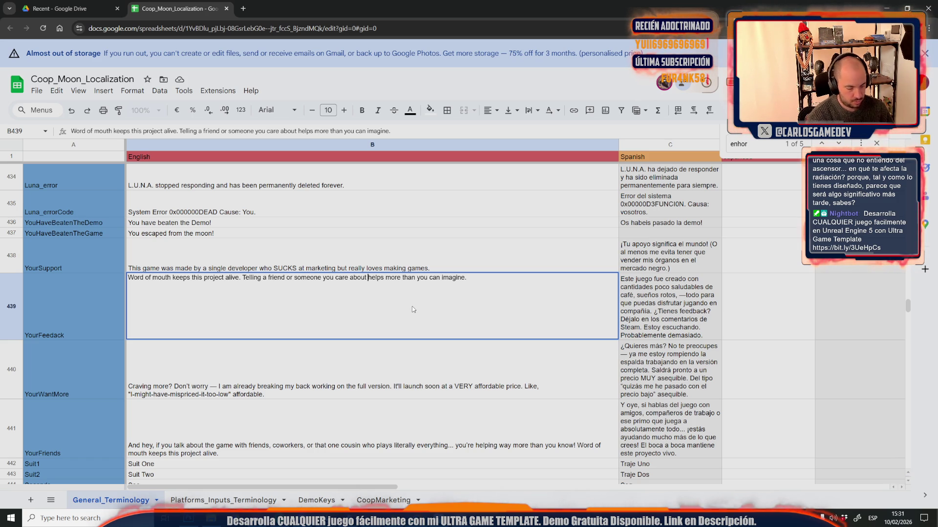
text(your adventure)
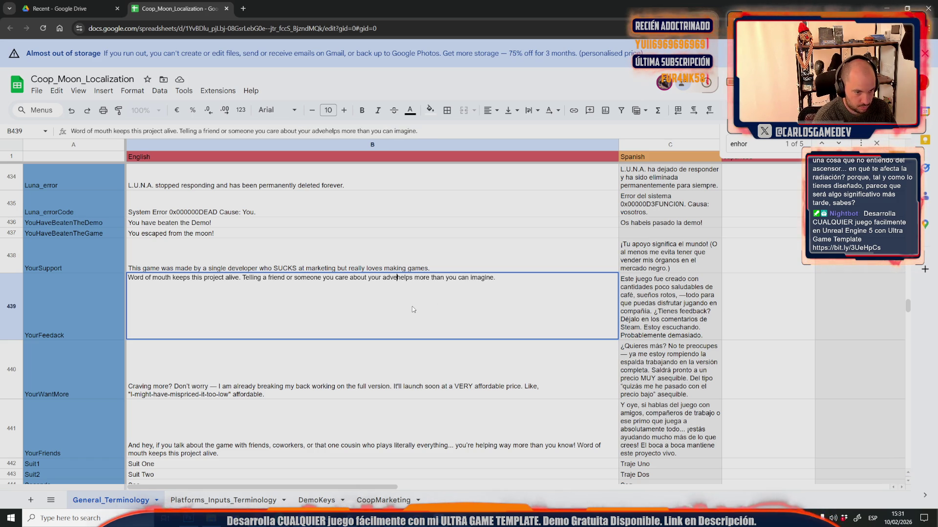
text(s in the game)
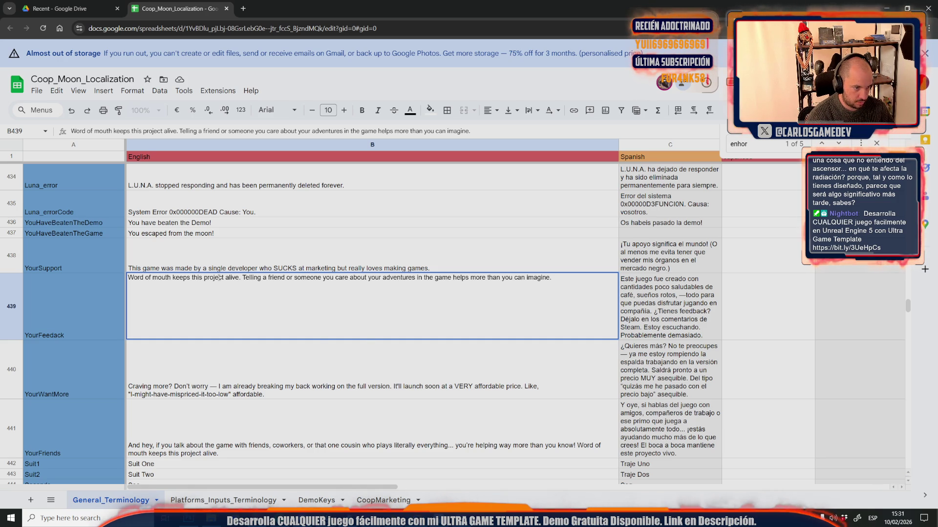
- Replace 'this project' with 'L.U.N.A.' in B439
drag(192, 277, 223, 277)
text(LUNA)
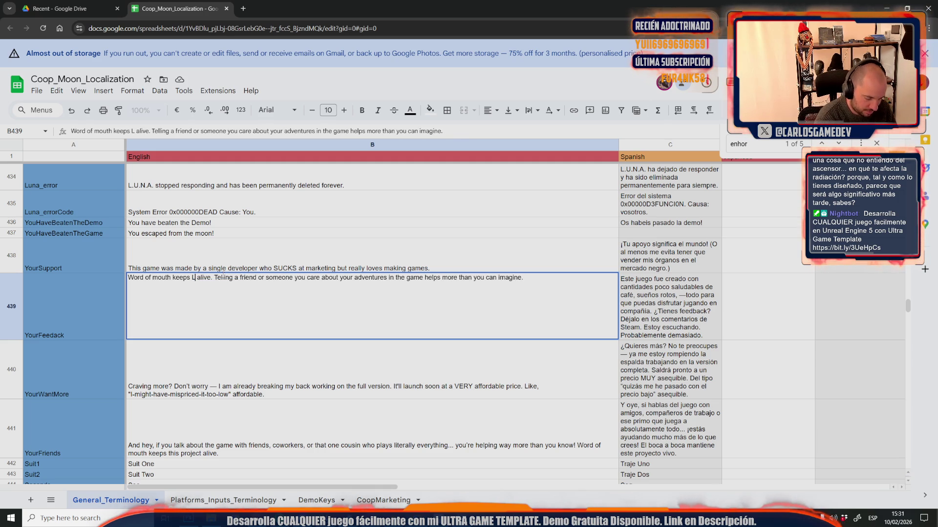
text(.)
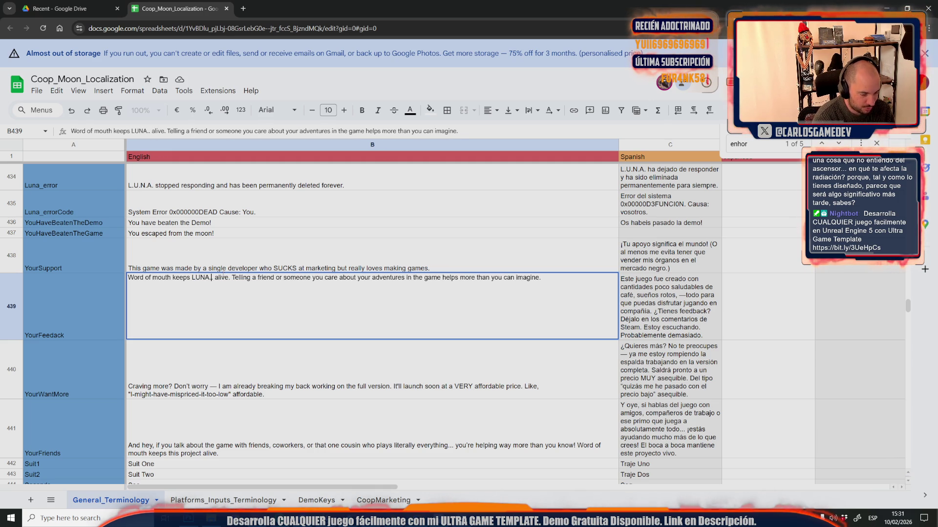
key(BackSpace)
key(Left)
key(Left)
text(.)
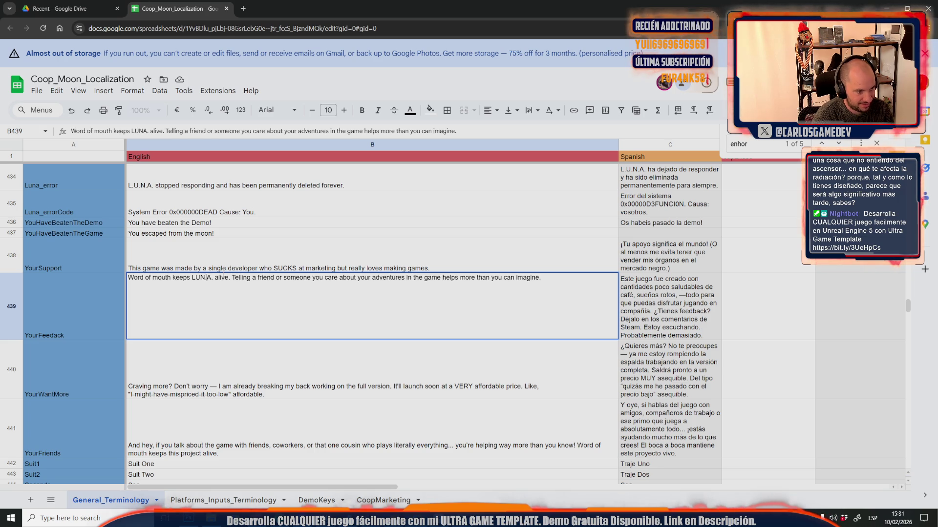
key(Left)
key(Left)
text(.)
key(Left)
key(Left)
text(.)
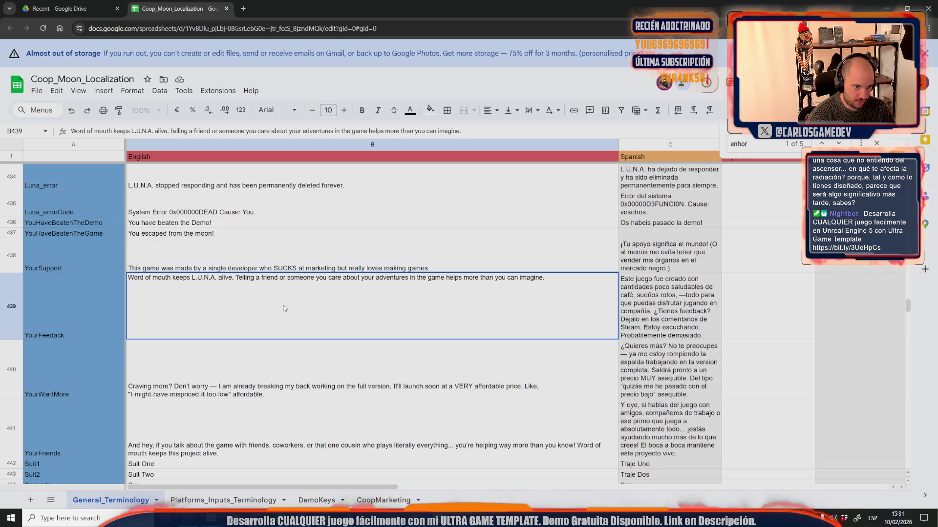
- Change 'care' to 'love' and commit the B439 text
double_click(337, 278)
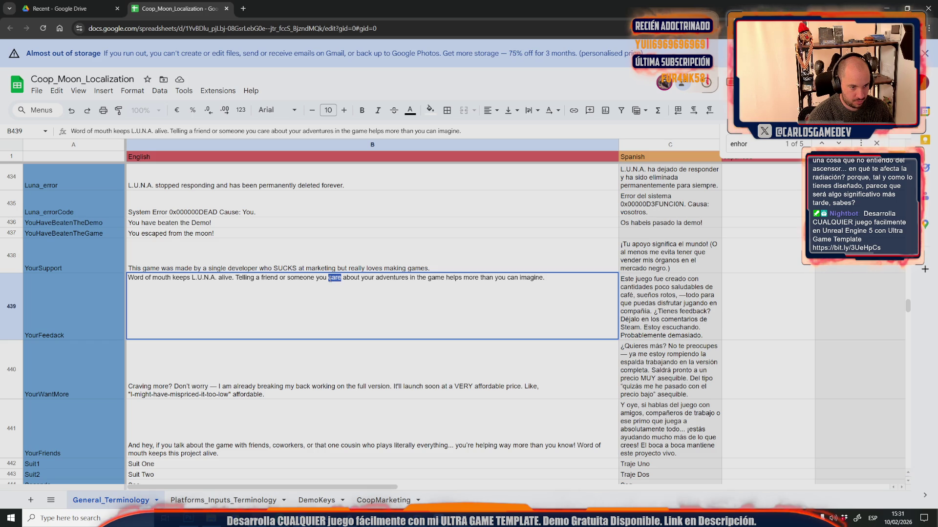
text(love)
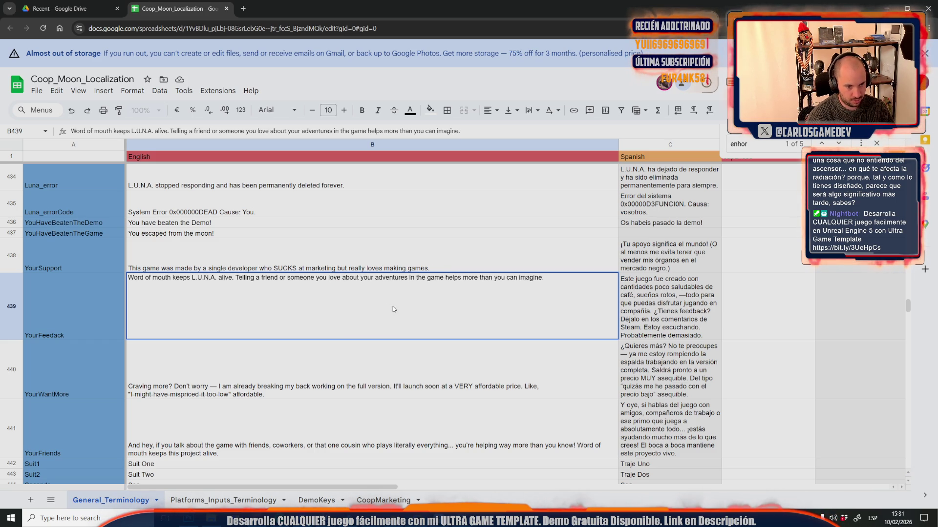
click(112, 364)
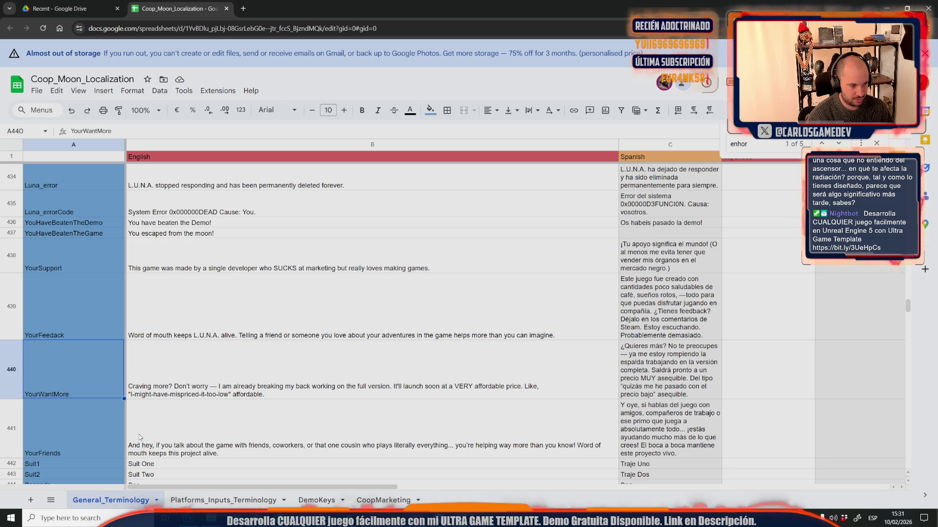
- Select the YourWantMore and YourFriends rows and pick the YourWantMore English cell
click(77, 425)
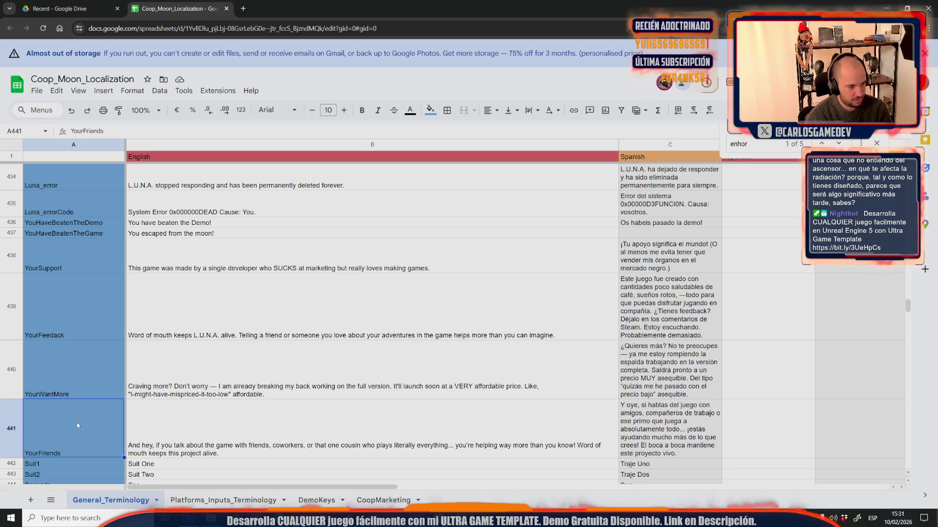
shift+click(11, 370)
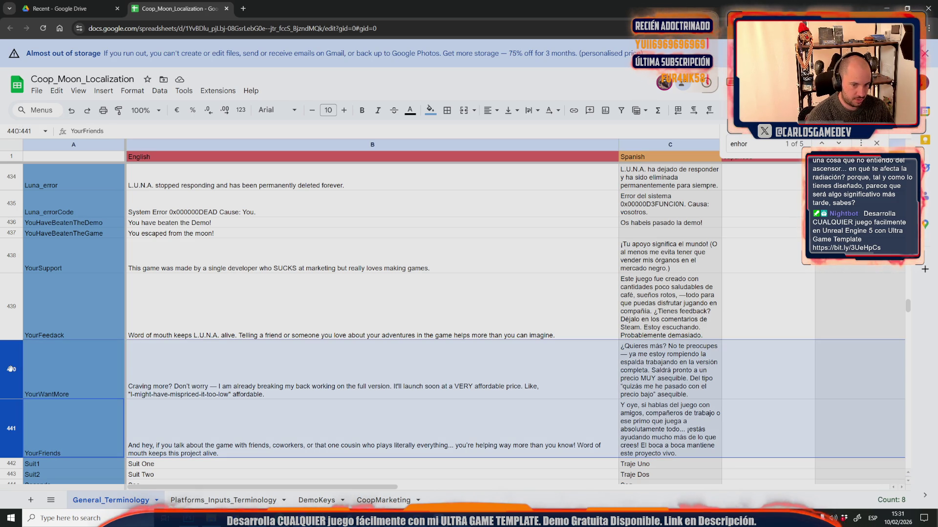
right_click(11, 369)
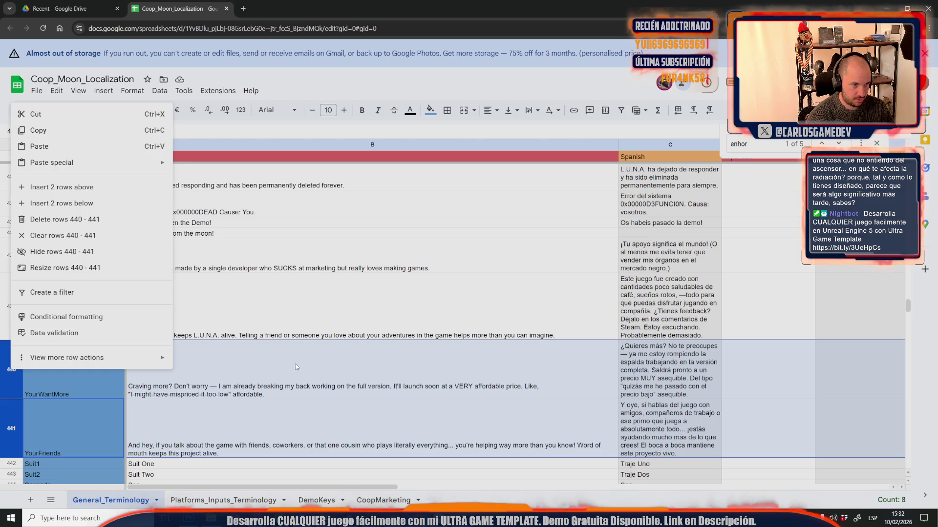
click(297, 366)
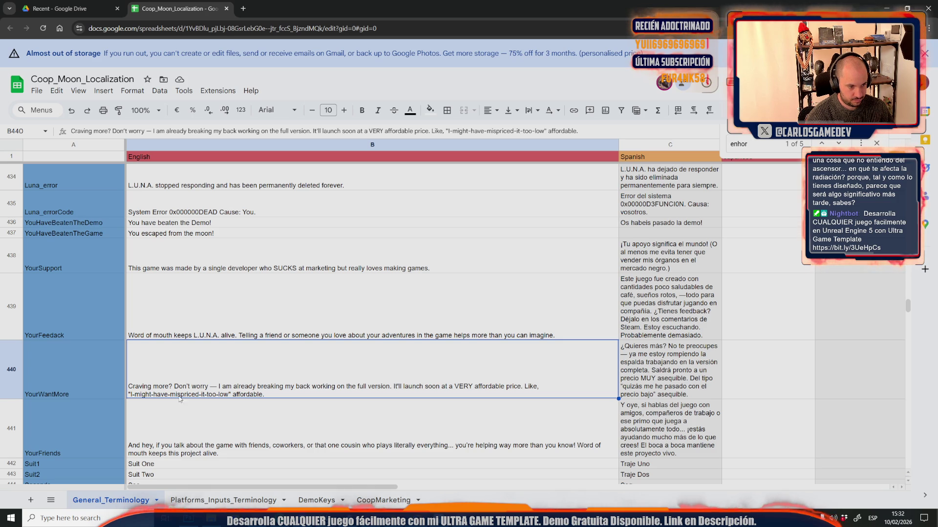
click(179, 415)
click(45, 428)
click(9, 432)
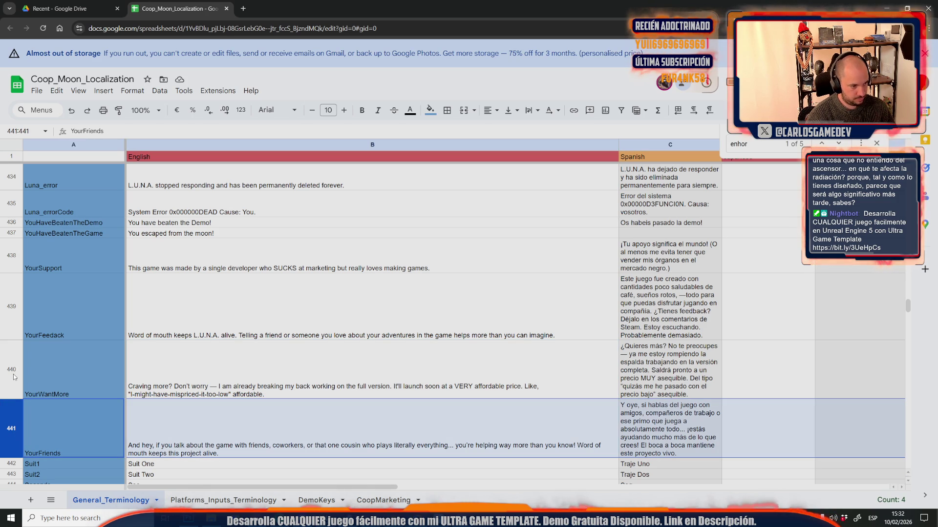
shift+click(13, 373)
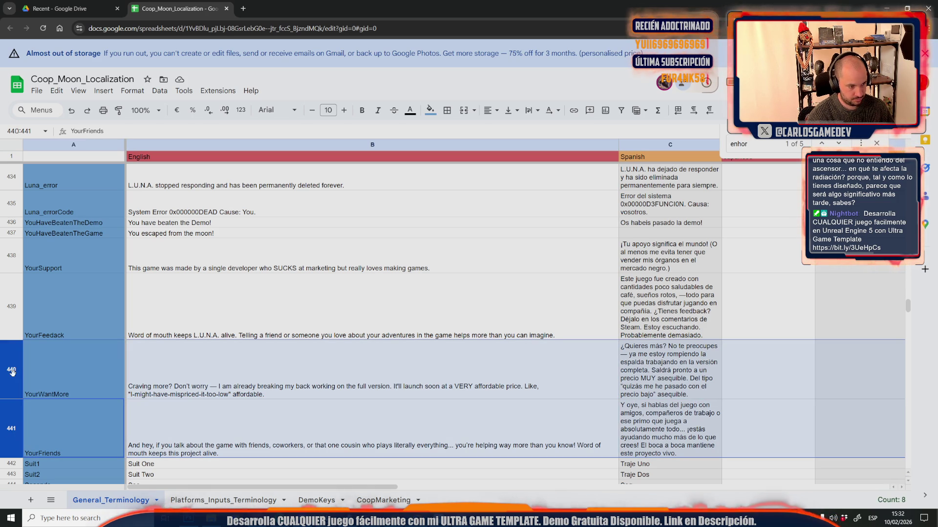
click(194, 380)
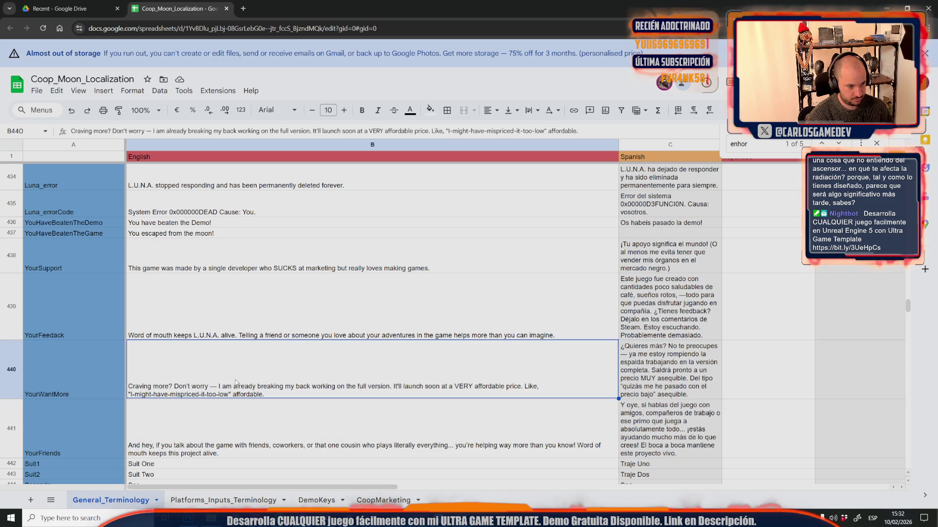
- Replace the YourWantMore English text with 'Big hug - <developer name>. Solo game developer.'
double_click(196, 385)
double_click(181, 344)
triple_click(174, 345)
text(Big u)
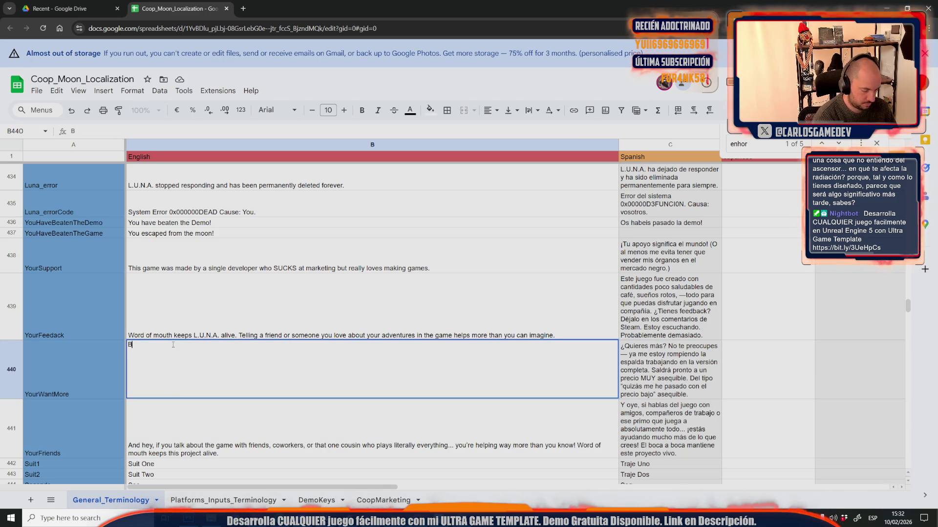
key(BackSpace)
text(hug - Carlos)
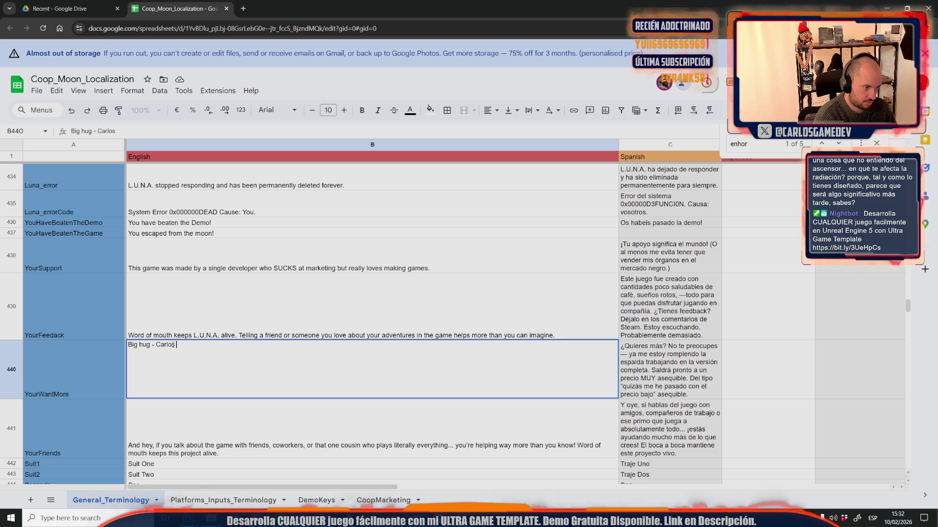
text(nado)
text(SOo)
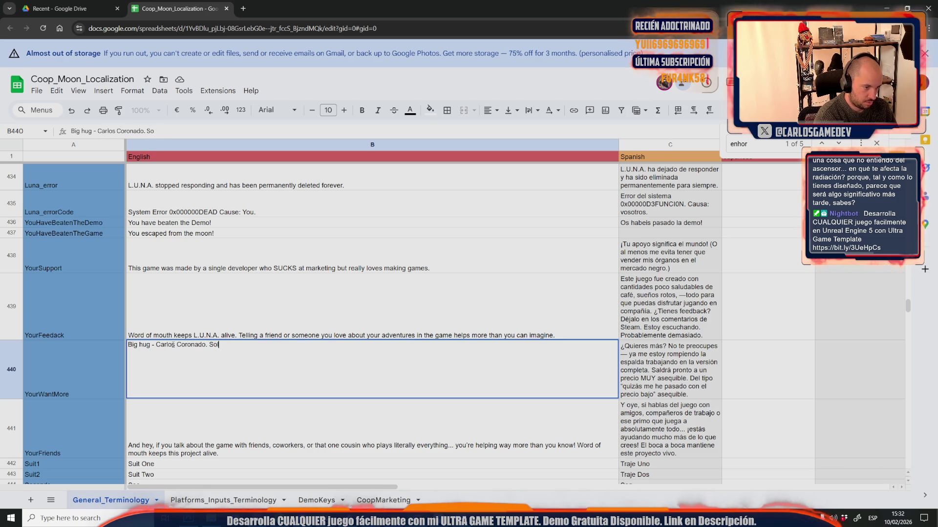
text(me developer.)
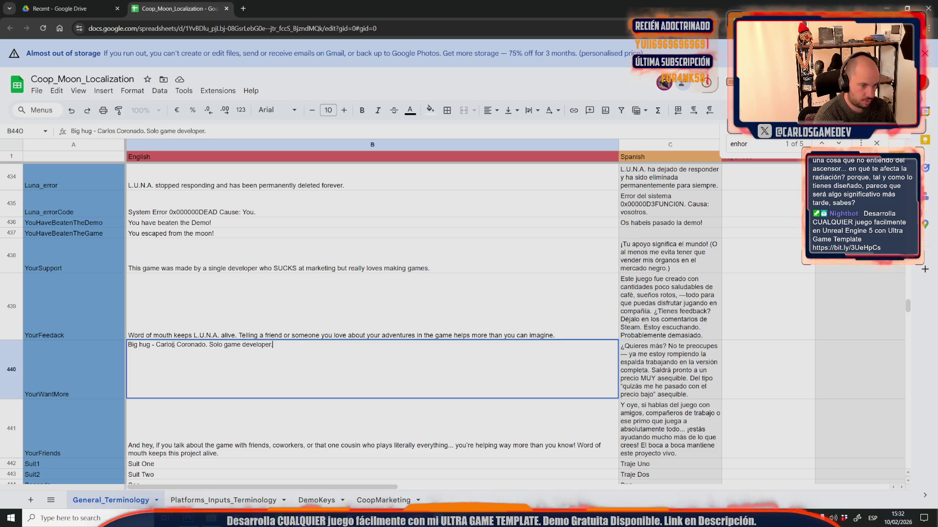
right_click(12, 434)
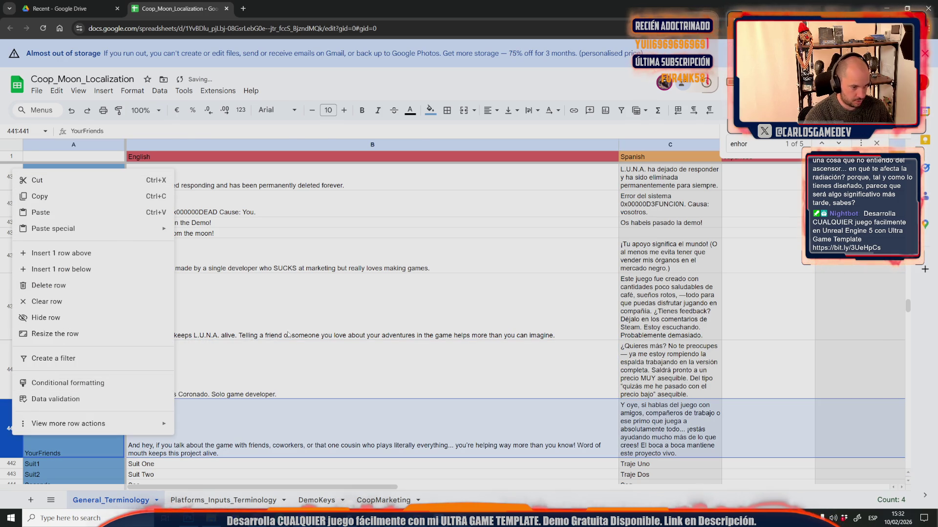
- Download the General_Terminology sheet as a CSV file
click(288, 334)
click(37, 90)
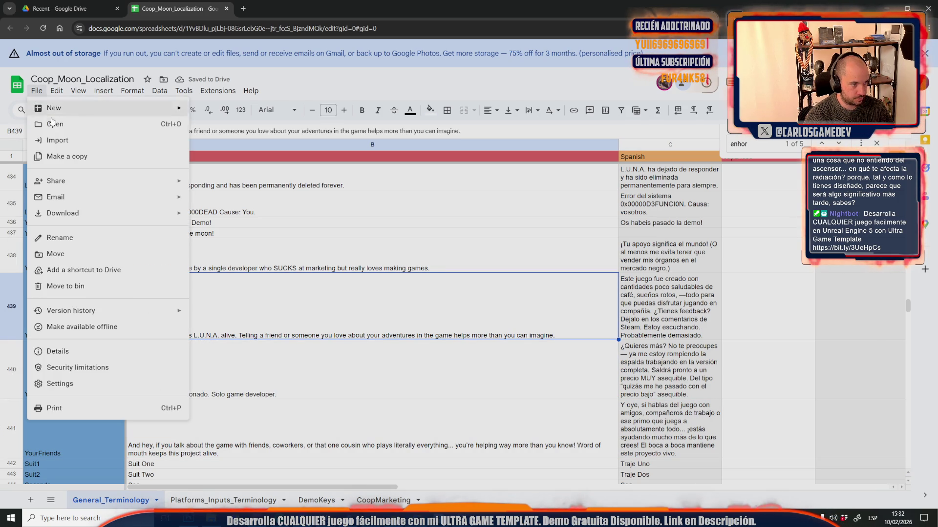
click(297, 284)
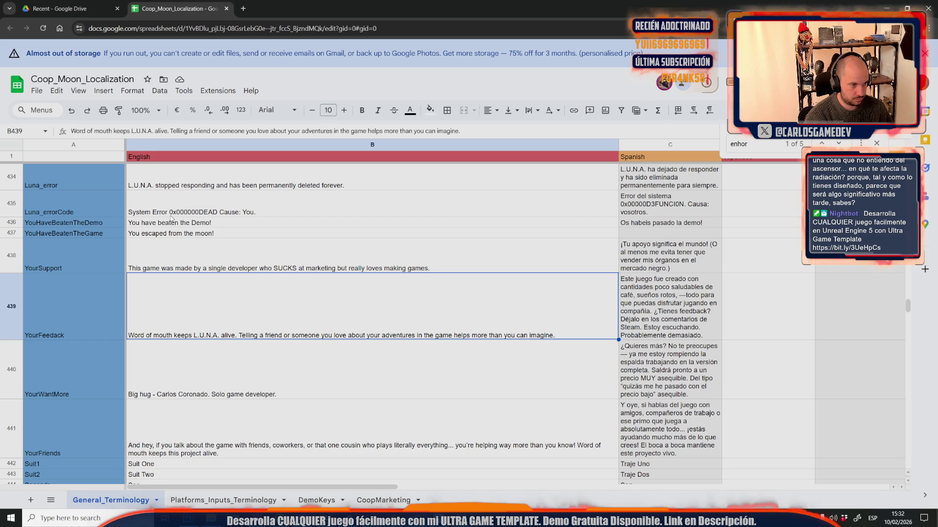
- Change YouHaveBeatenTheDemo's English text to 'You reached the secret lab and finished the demo!'
double_click(158, 225)
drag(156, 223, 203, 222)
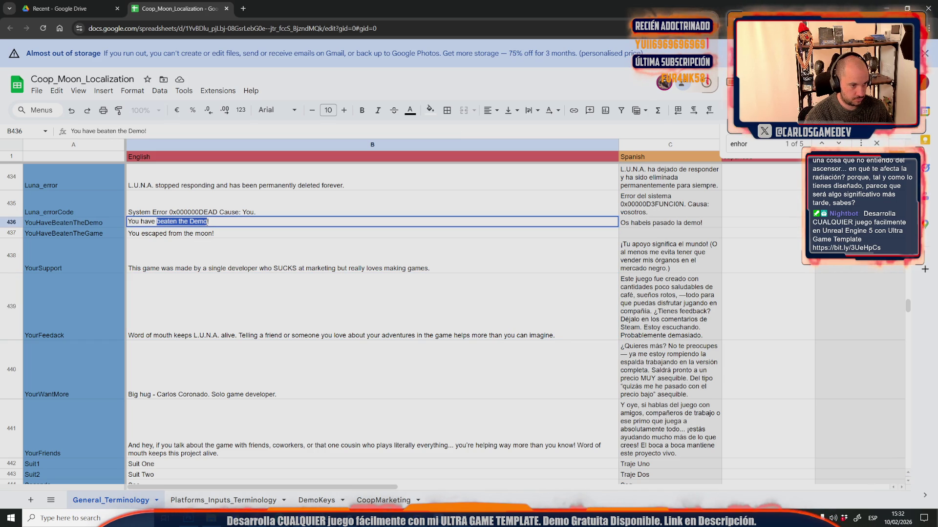
click(143, 221)
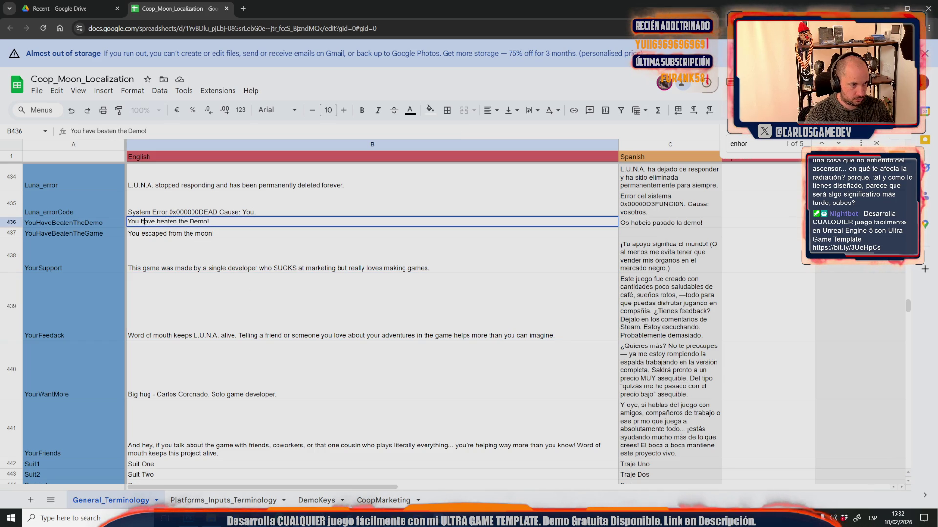
drag(155, 222, 208, 221)
text(reached)
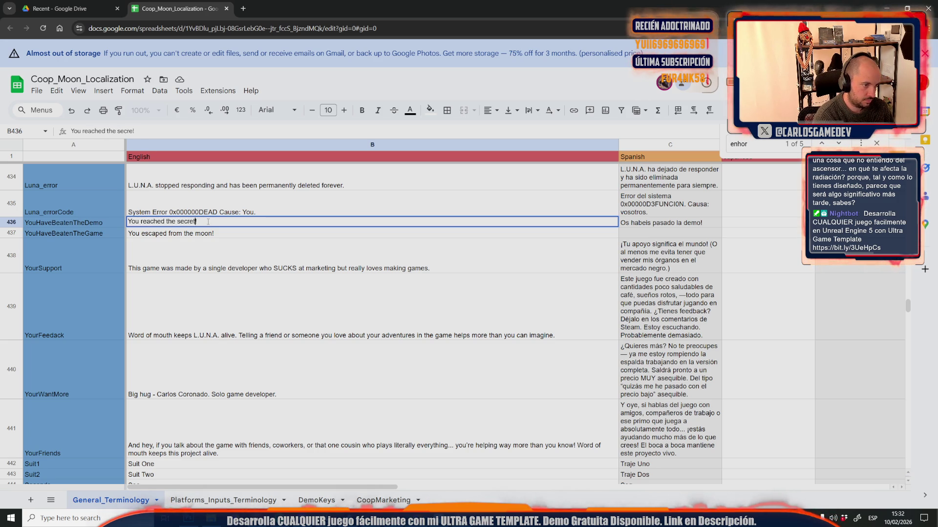
text(ished)
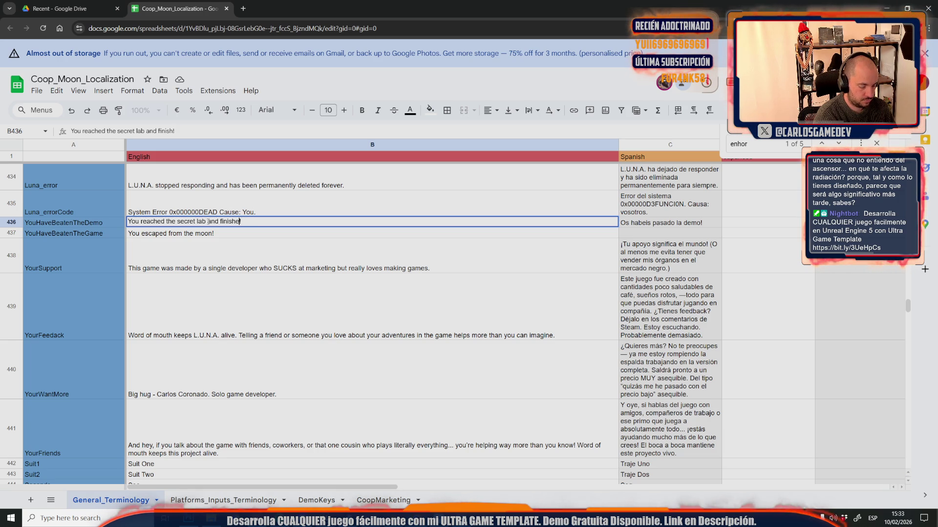
text(he demo)
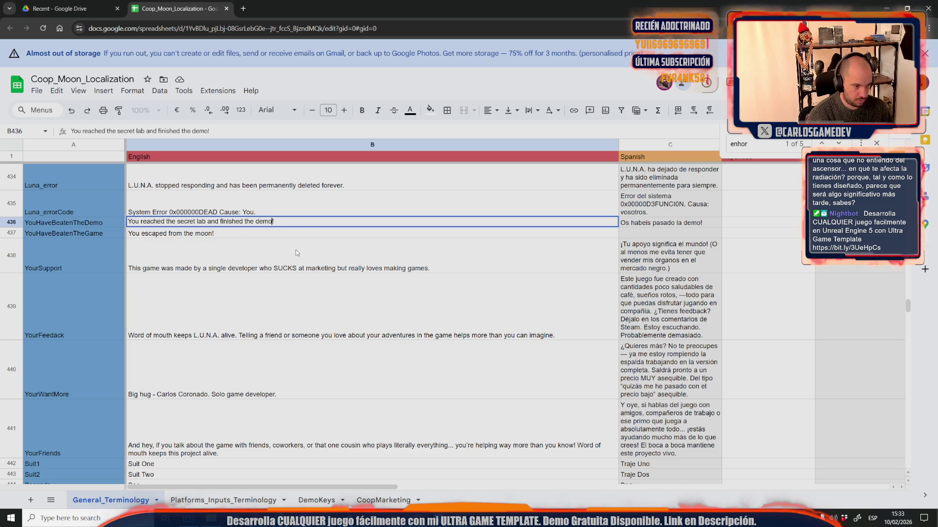
click(274, 439)
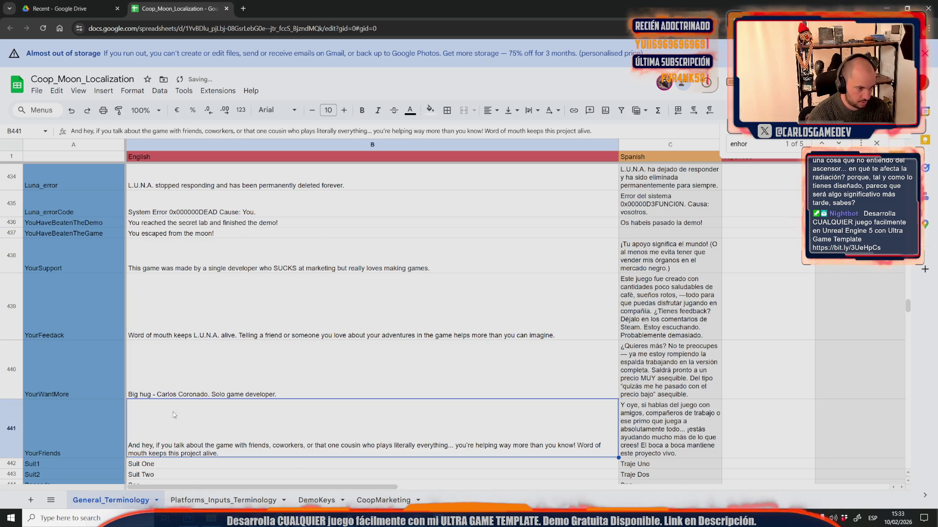
- Download the updated sheet as CSV again and return to the Unreal Editor
click(37, 91)
mouse_move(190, 213)
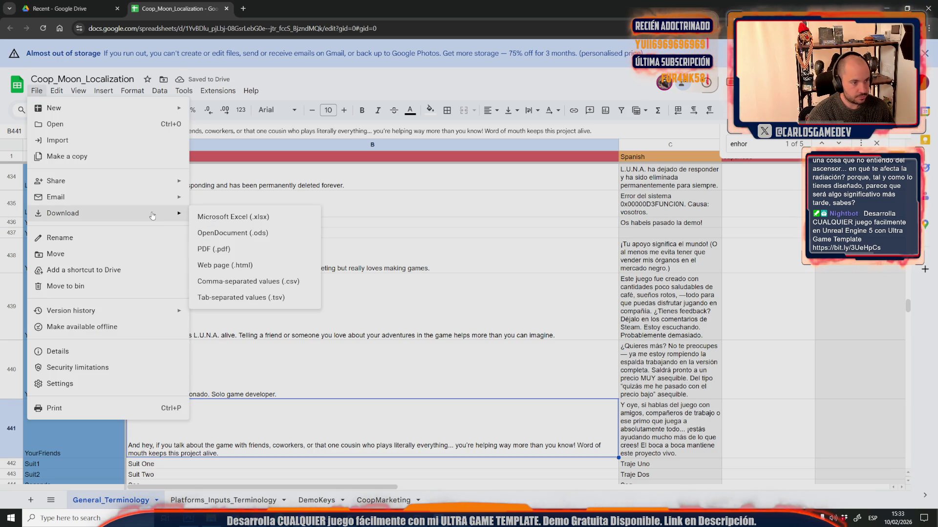
click(263, 280)
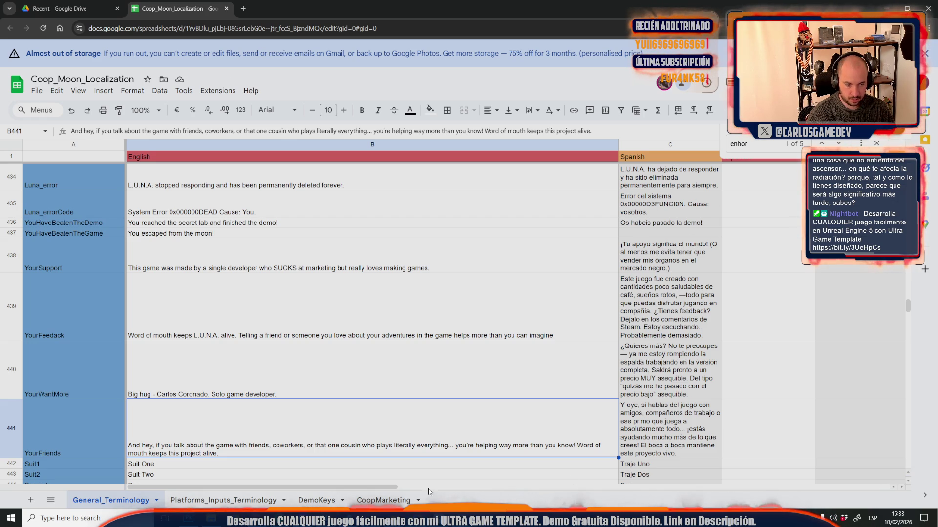
mouse_move(325, 518)
click(368, 466)
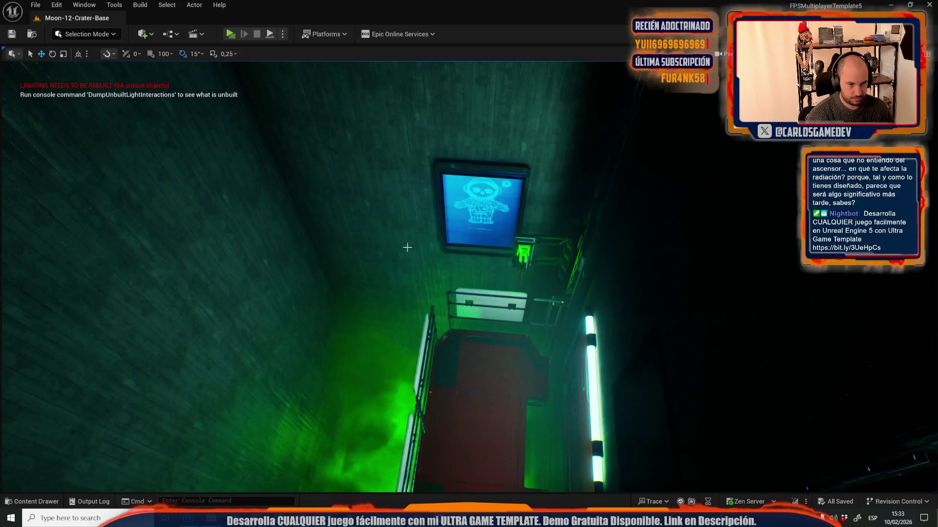
- Search the Content Drawer for 'localiz' and choose Reimport With New File on UGT_Texts Localization Table
key(ctrl+space)
click(38, 303)
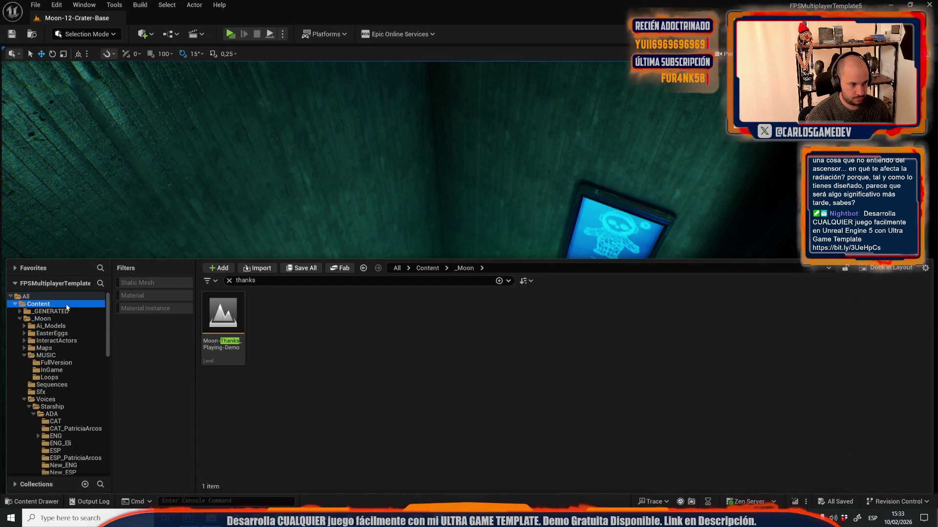
click(265, 280)
key(ctrl+a)
key(BackSpace)
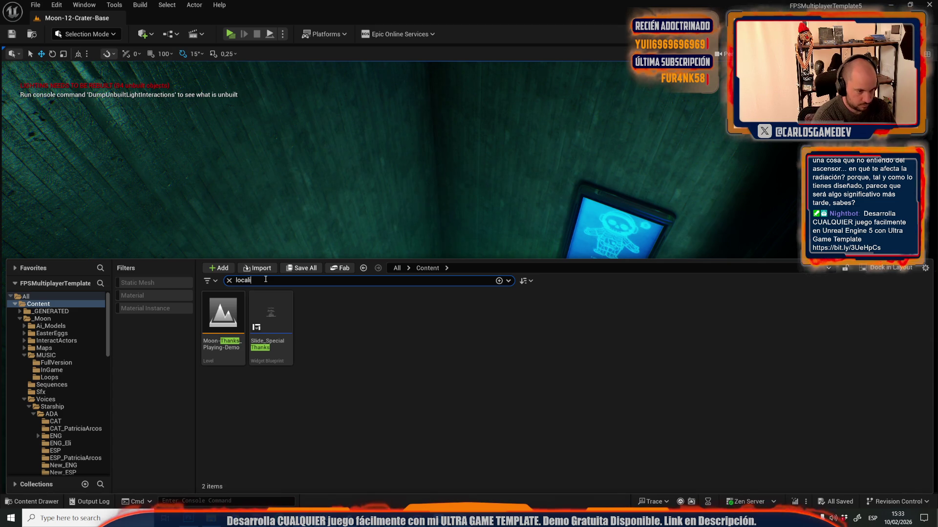
text(z)
right_click(792, 330)
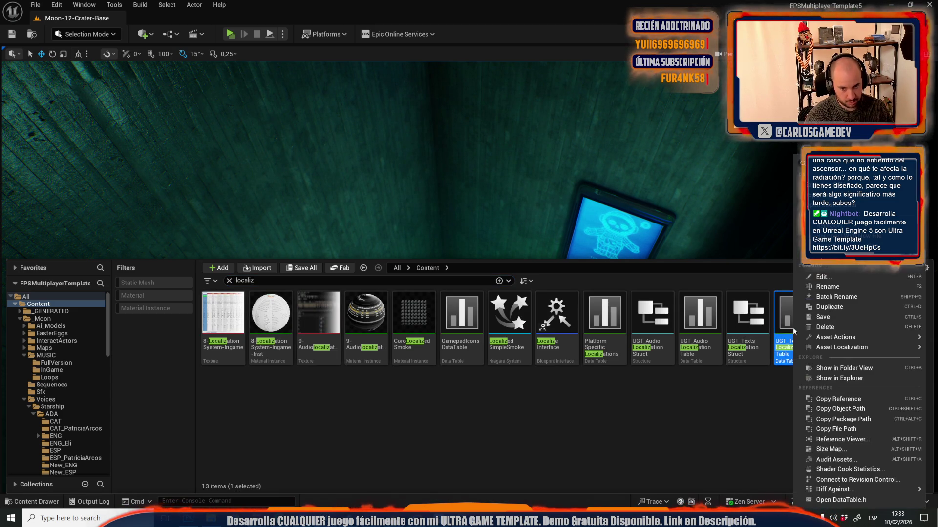
click(831, 337)
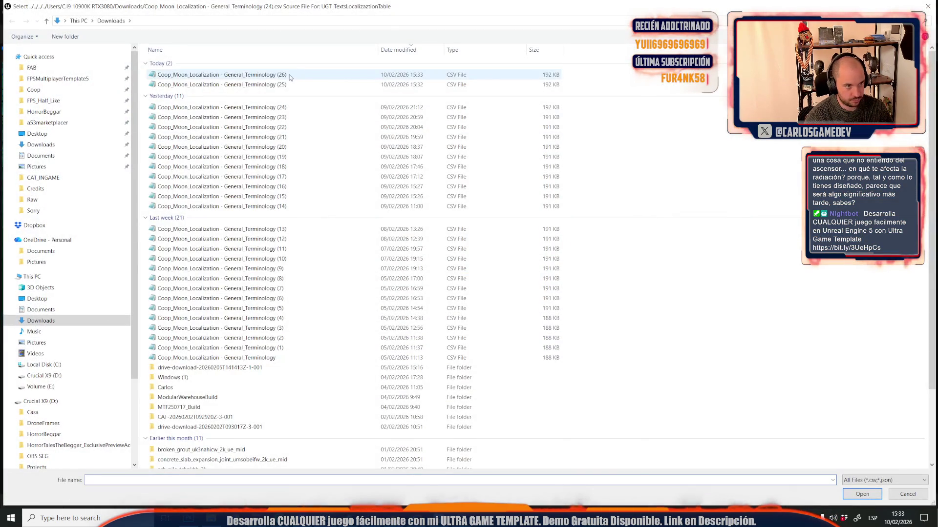
- Reimport the table from General_Terminology (26).csv and open the Moon-Thanks_Playing-Demo level
double_click(289, 74)
click(35, 5)
mouse_move(35, 5)
mouse_move(126, 71)
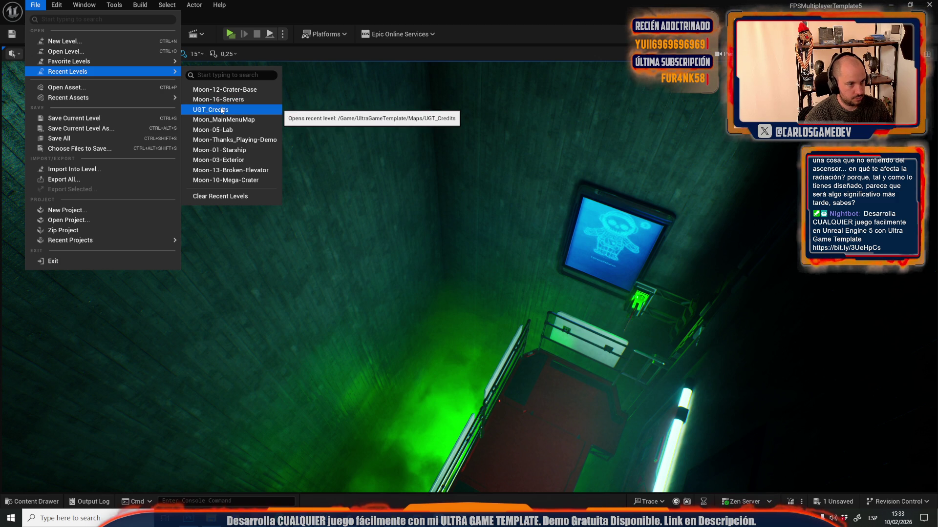
click(248, 141)
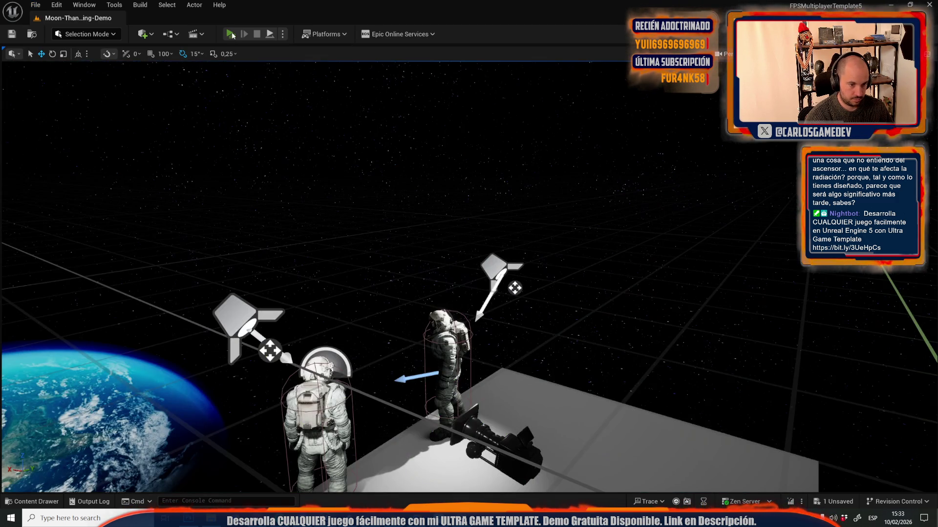
- Play the level to preview the end screen, then stop and return to the spreadsheet
click(231, 34)
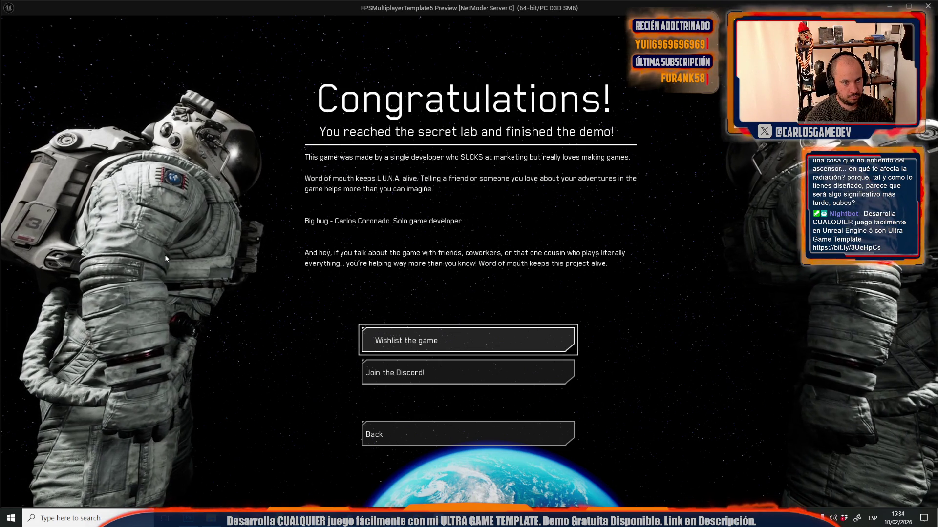
key(Escape)
key(alt+Tab)
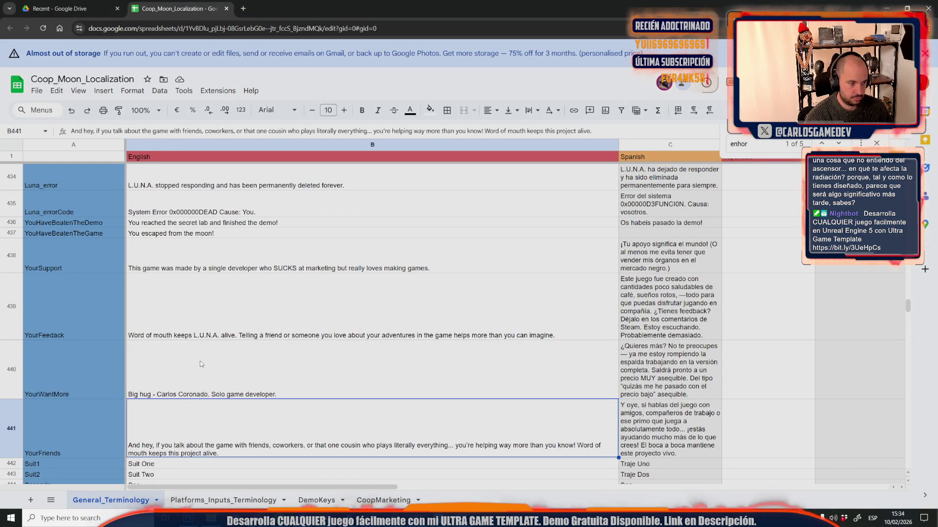
- Edit B436 to read 'You reached Montella's secret slime lab and finished the demo!'
click(227, 270)
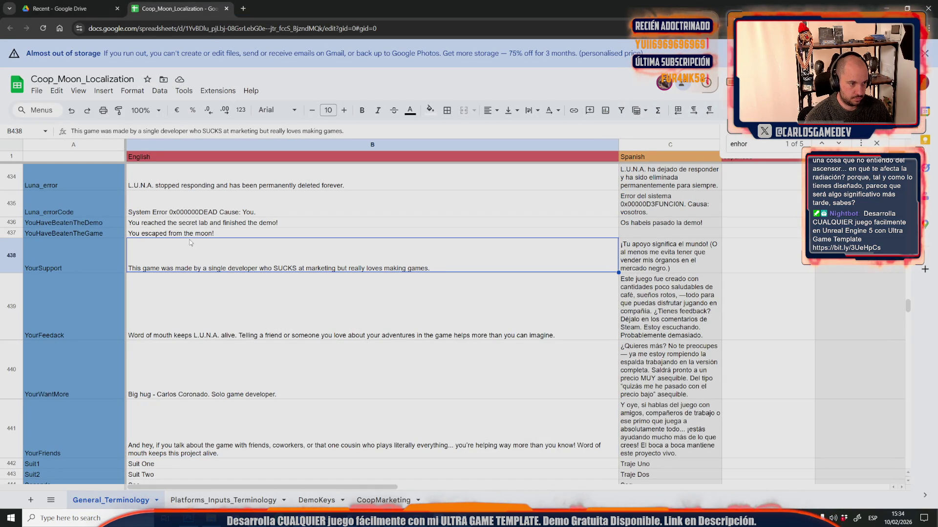
double_click(171, 222)
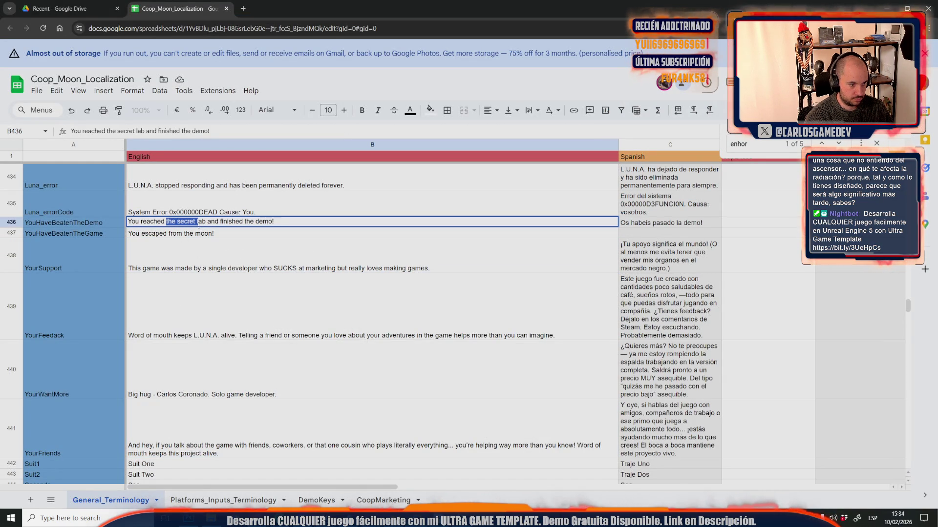
text(Montella;)
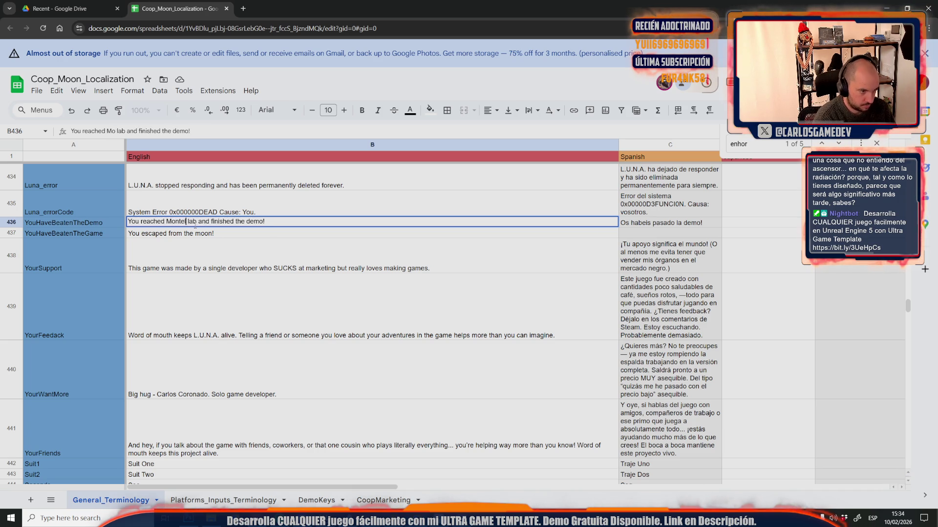
text(s)
key(BackSpace)
key(BackSpace)
text('s S)
key(BackSpace)
text(slime)
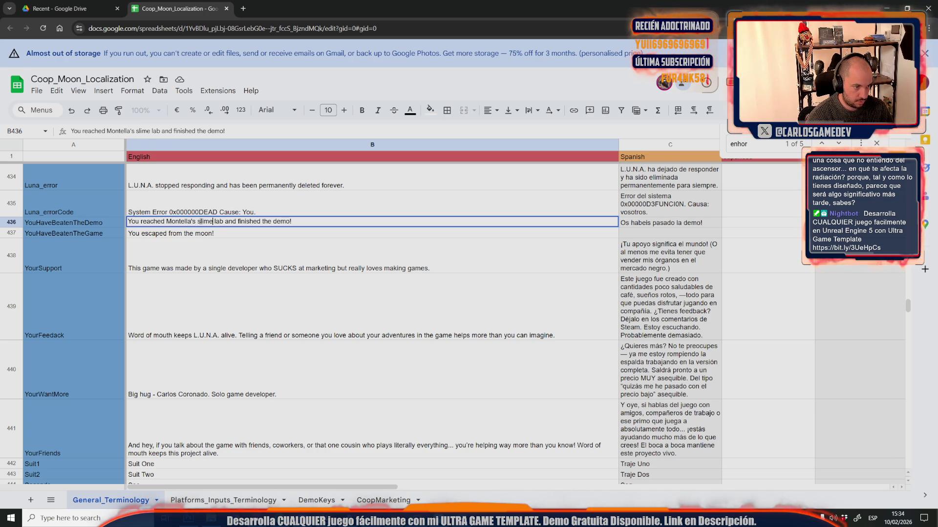
text(secret)
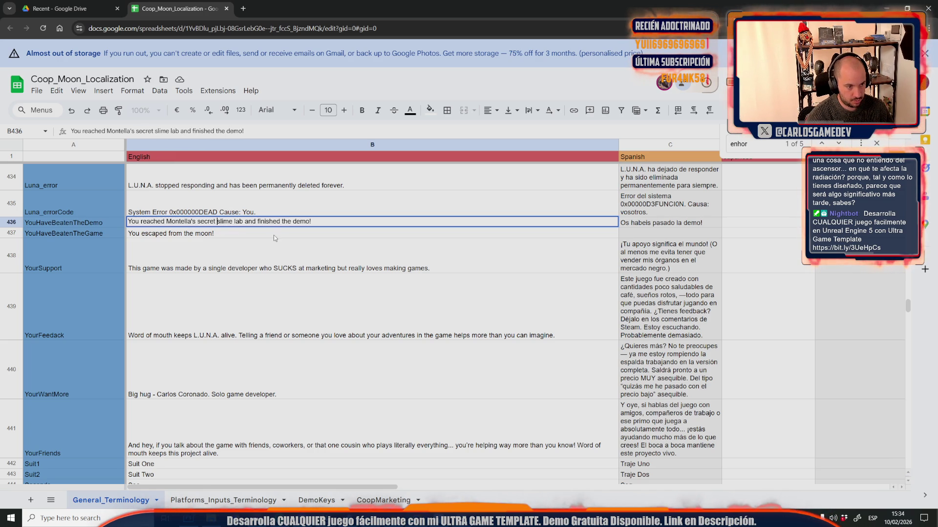
click(267, 254)
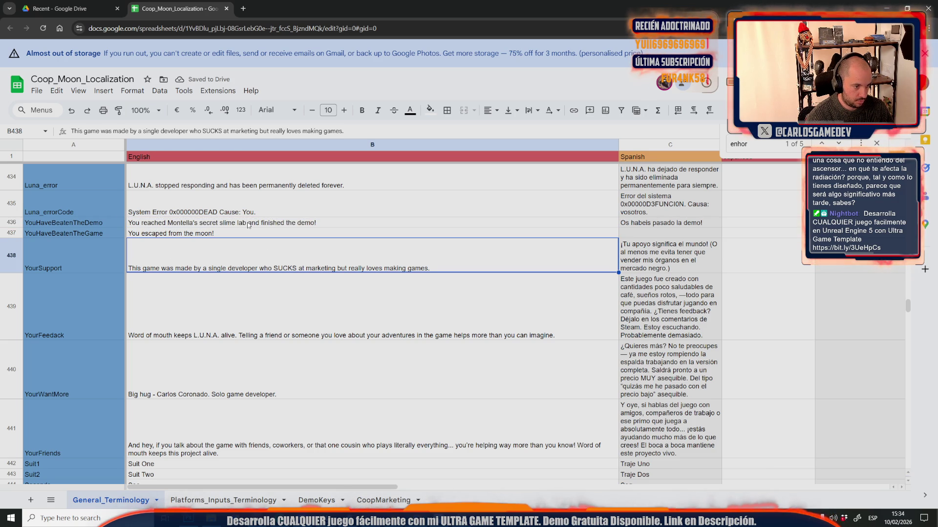
- Select the YourSupport English cell and bring up the File menu
click(248, 224)
click(250, 262)
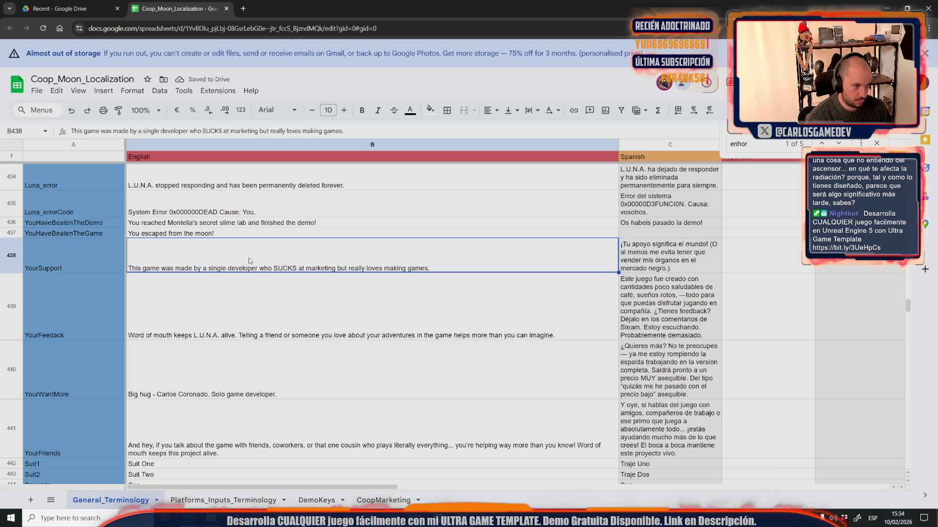
click(34, 93)
- Download the updated sheet as CSV and switch to the Unreal Editor
mouse_move(74, 211)
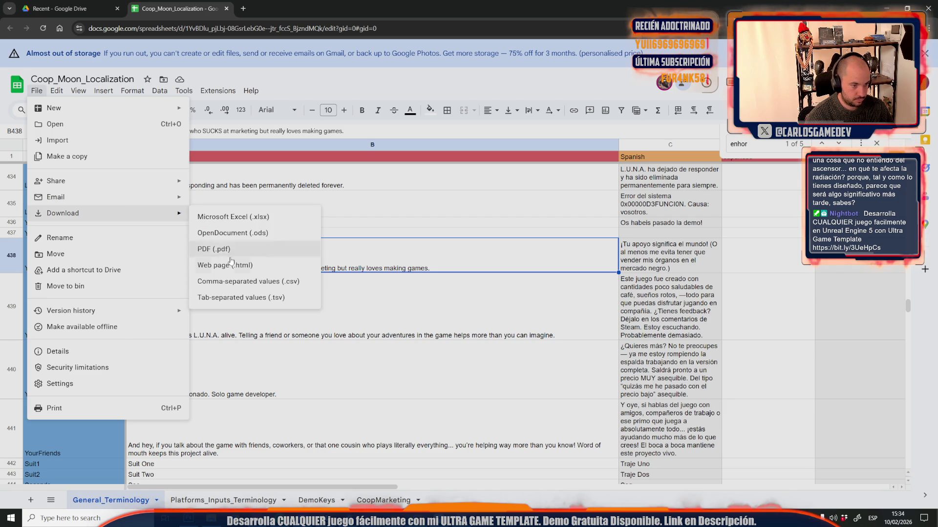
click(230, 281)
mouse_move(325, 518)
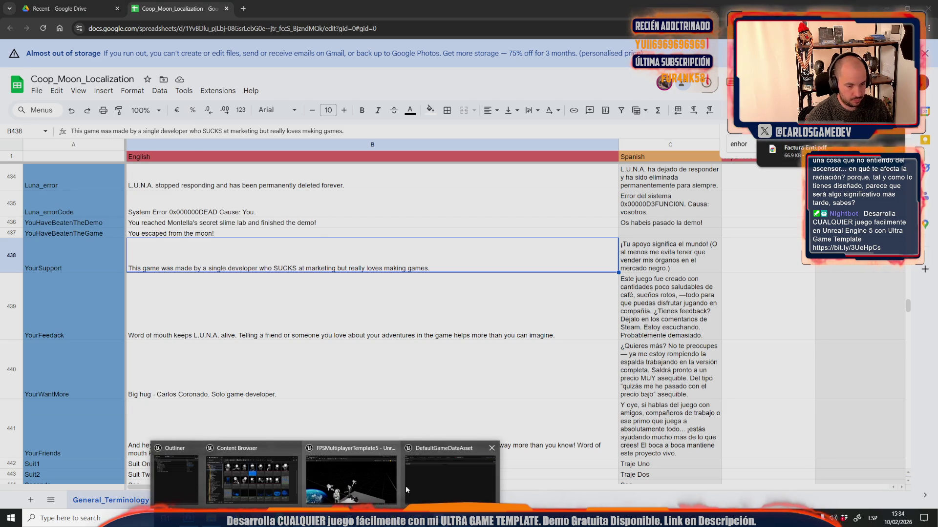
click(298, 483)
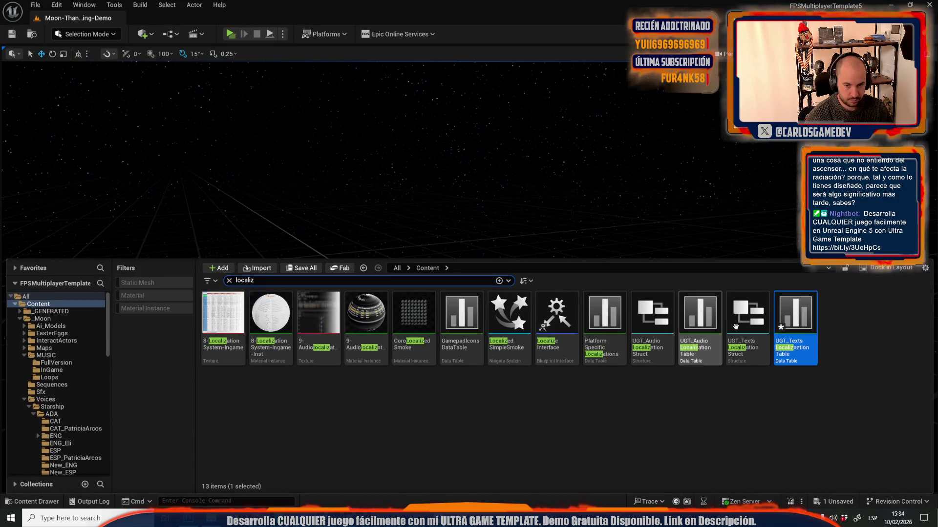
- Reimport UGT_Texts Localization Table from General_Terminology (27).csv and bring up DefaultGameDataAsset
right_click(793, 304)
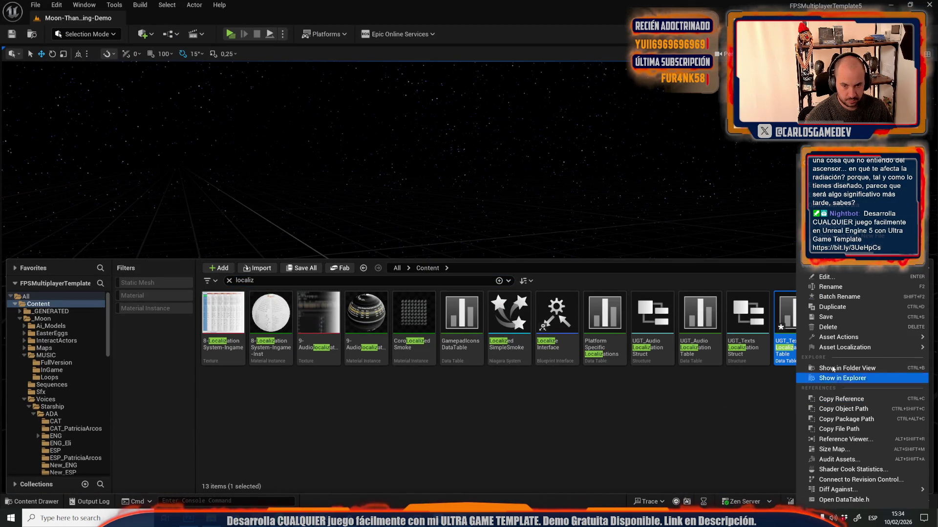
click(874, 236)
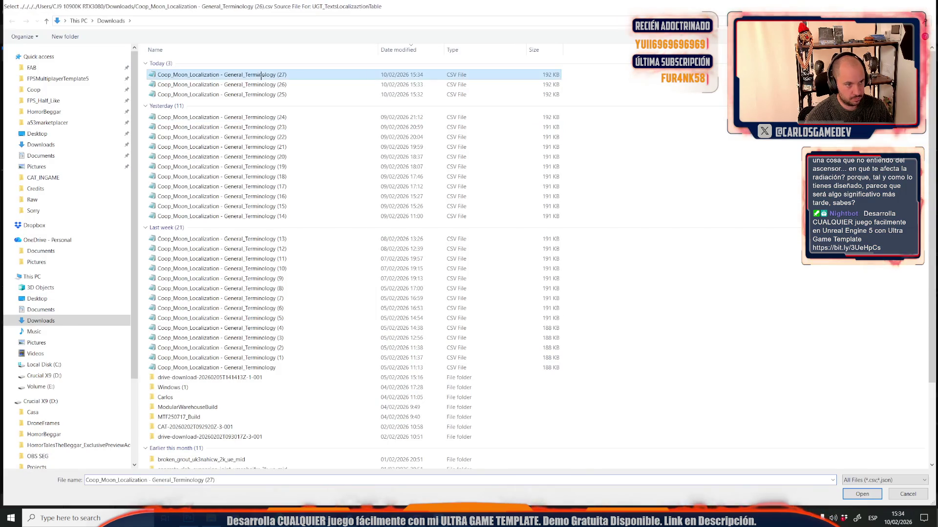
double_click(261, 76)
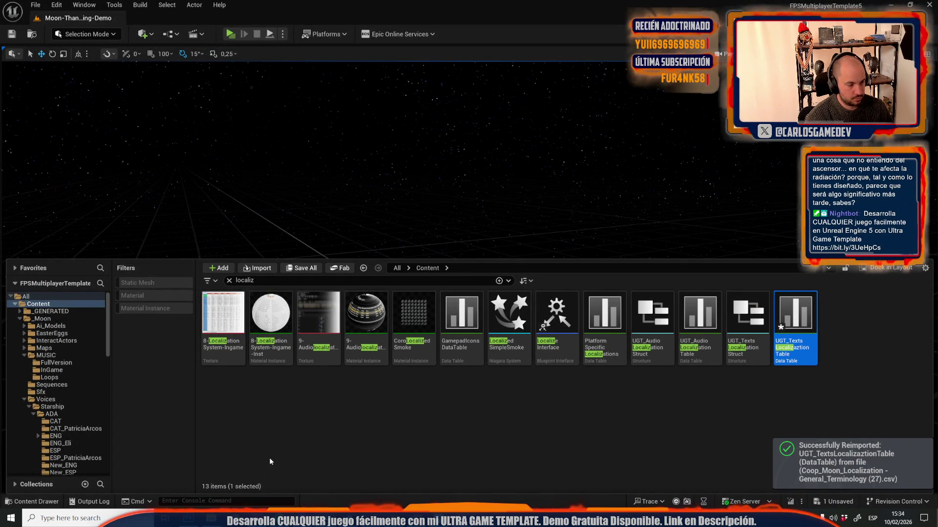
mouse_move(325, 519)
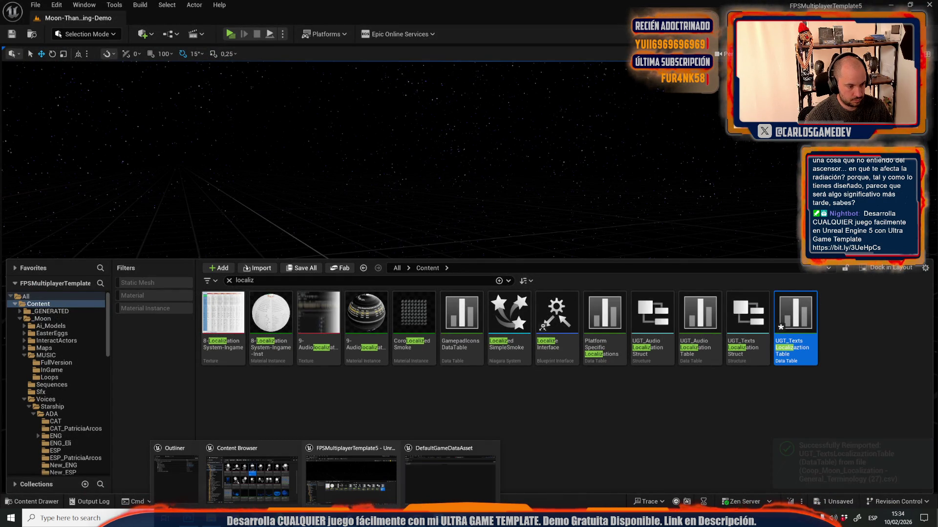
click(426, 476)
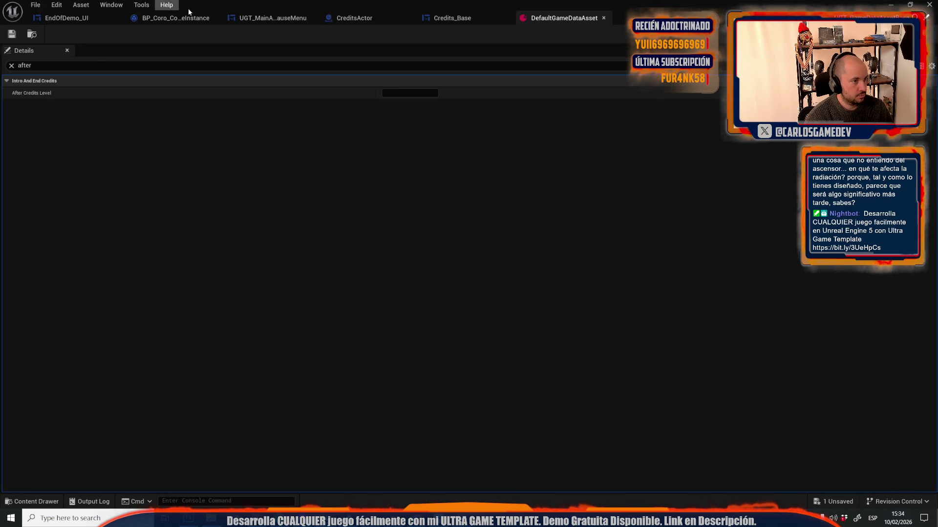
- Look through the open blueprint graphs and settle on the EndOfDemo_UI event graph
click(272, 17)
click(452, 18)
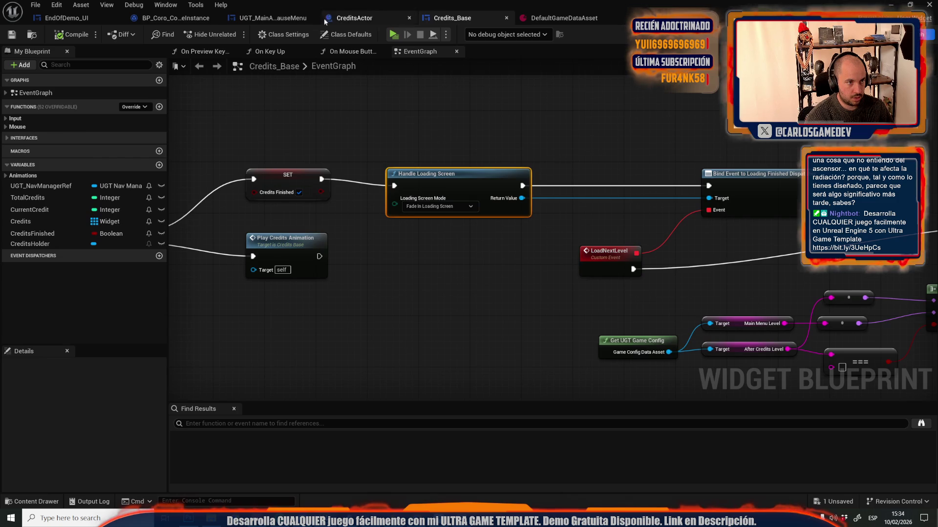
click(273, 18)
scroll(537, 116, down, 5)
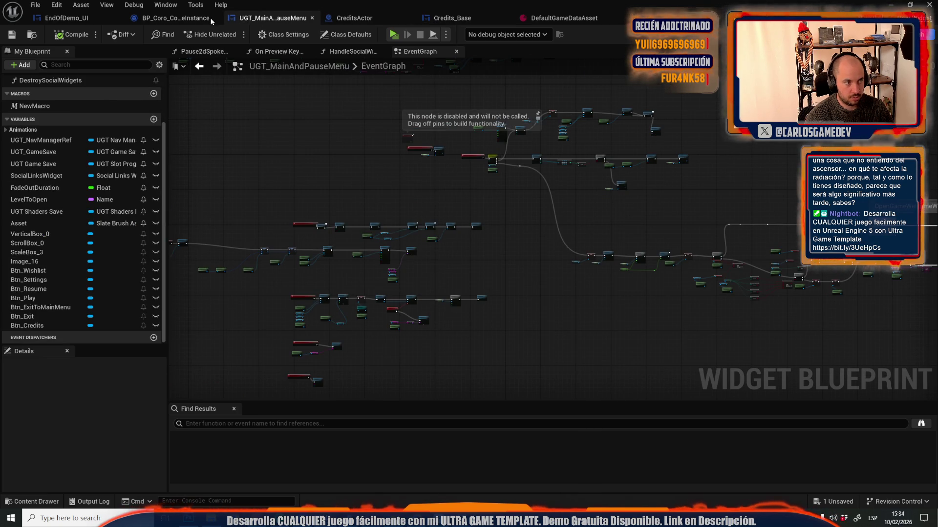
click(167, 20)
click(64, 18)
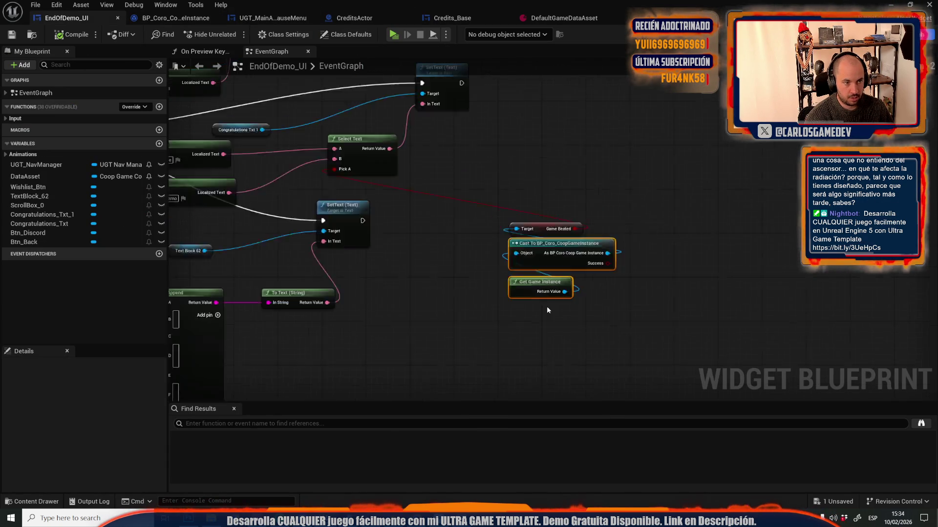
scroll(547, 310, down, 3)
scroll(522, 222, up, 4)
- Disconnect the wire into the Append node's G input and adjust its D input text
alt+click(517, 238)
right_click(521, 219)
click(531, 210)
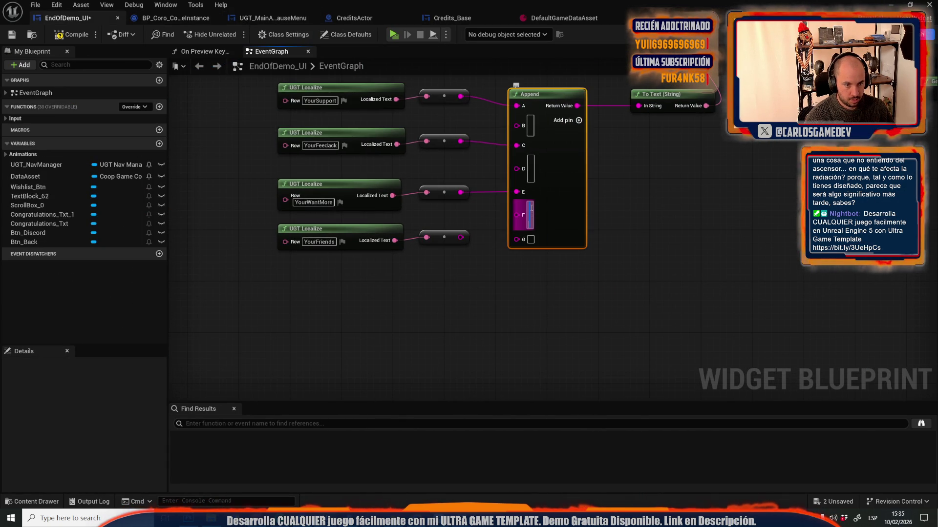
click(532, 177)
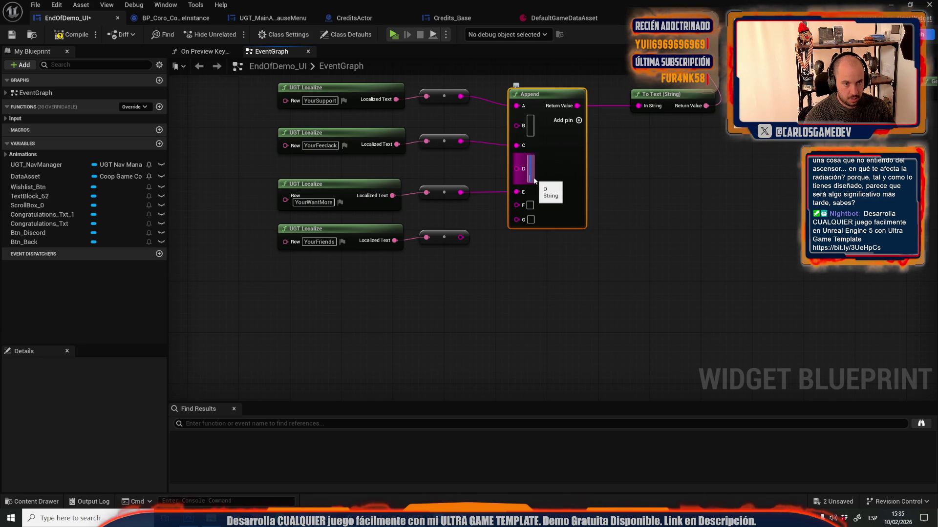
key(shift+Return)
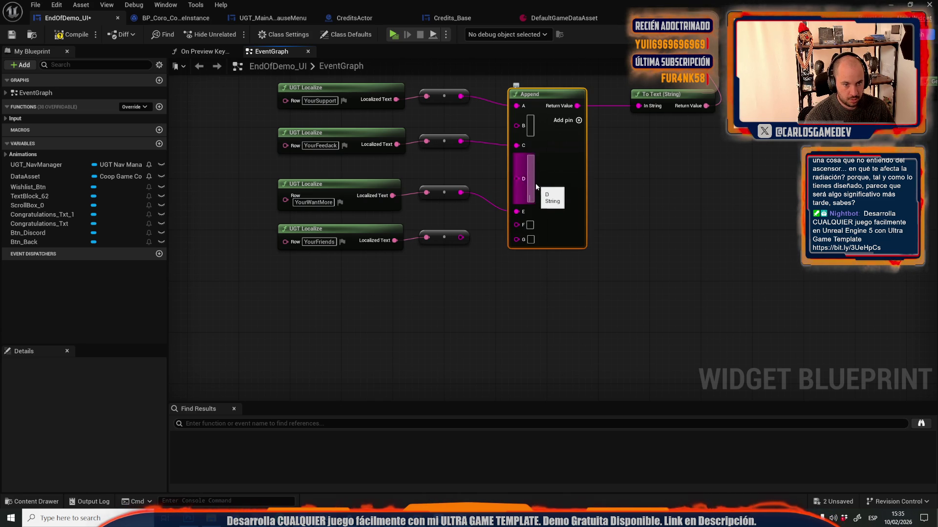
click(499, 274)
- Remove the F and G pins from the Append node and start a play preview
right_click(516, 225)
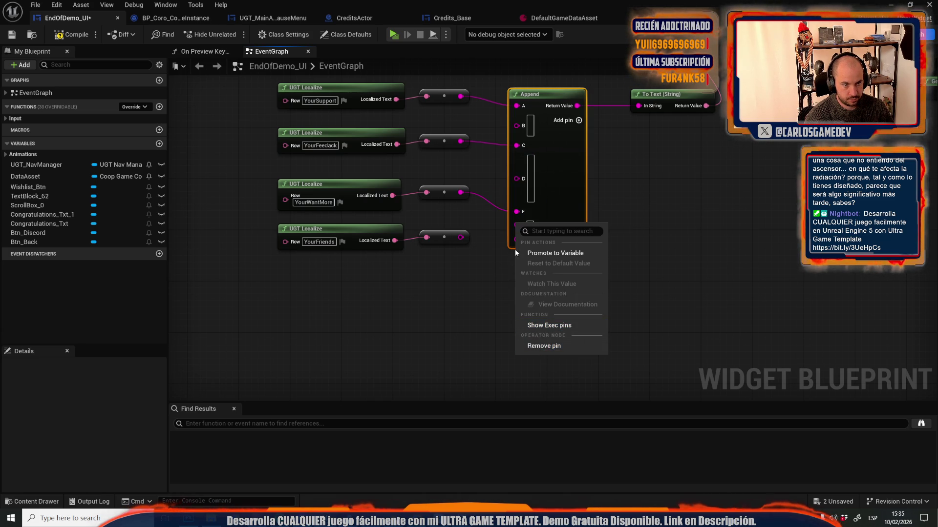
click(536, 346)
right_click(516, 224)
click(536, 346)
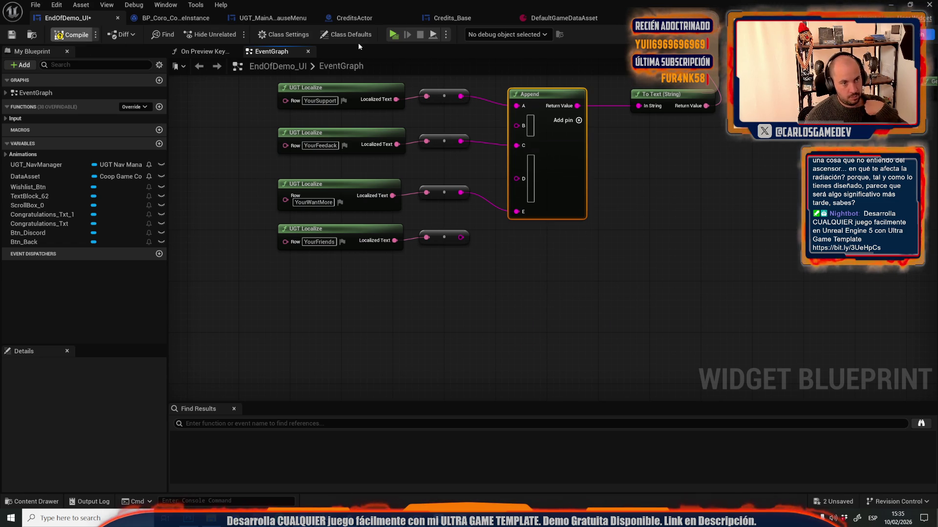
click(392, 35)
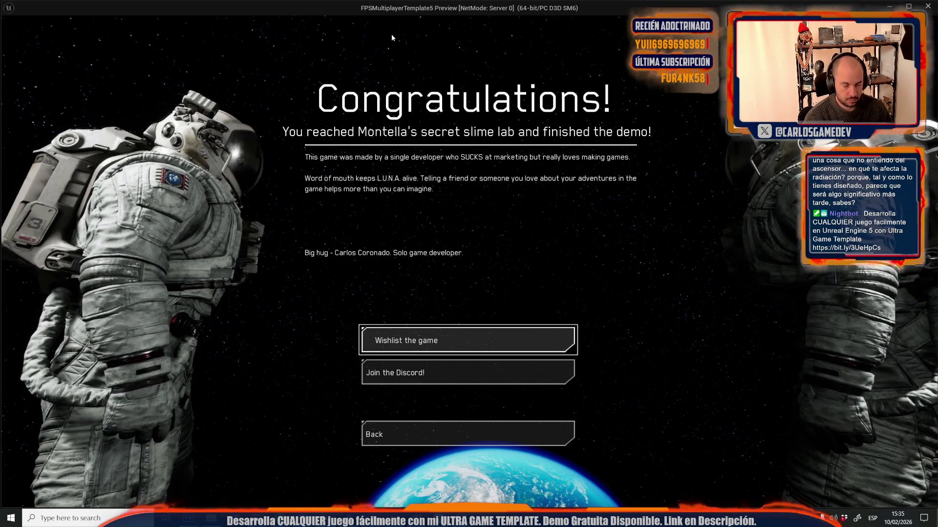
- Stop the play session and show the EndOfDemo_UI widget in the Designer
key(Escape)
click(894, 34)
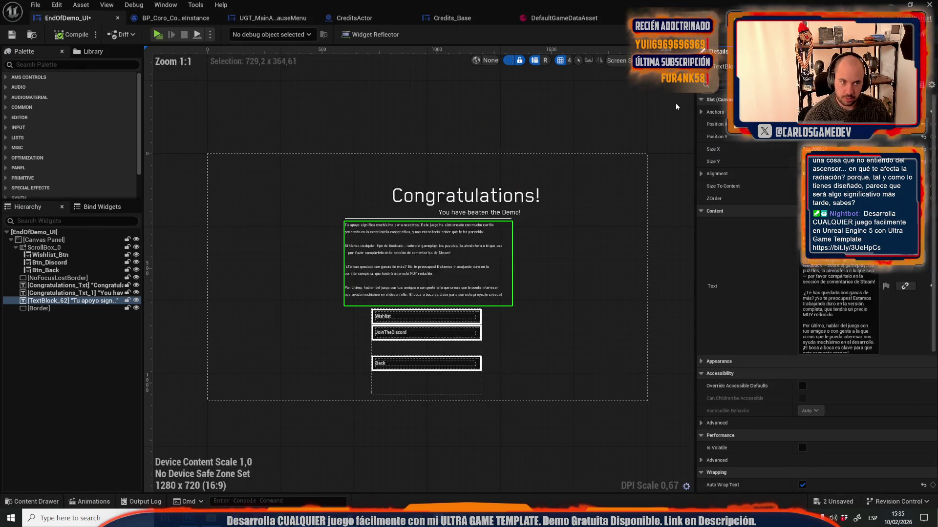
- Select the Congratulations_Txt_1 'You have beaten the Demo!' text block, then switch to the spreadsheet
scroll(383, 217, up, 3)
click(383, 210)
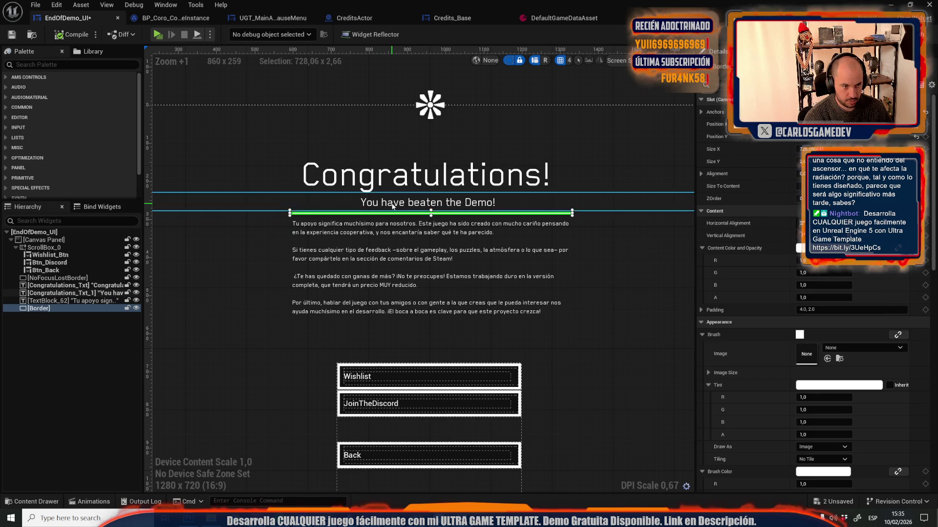
scroll(383, 210, down, 5)
scroll(242, 221, up, 3)
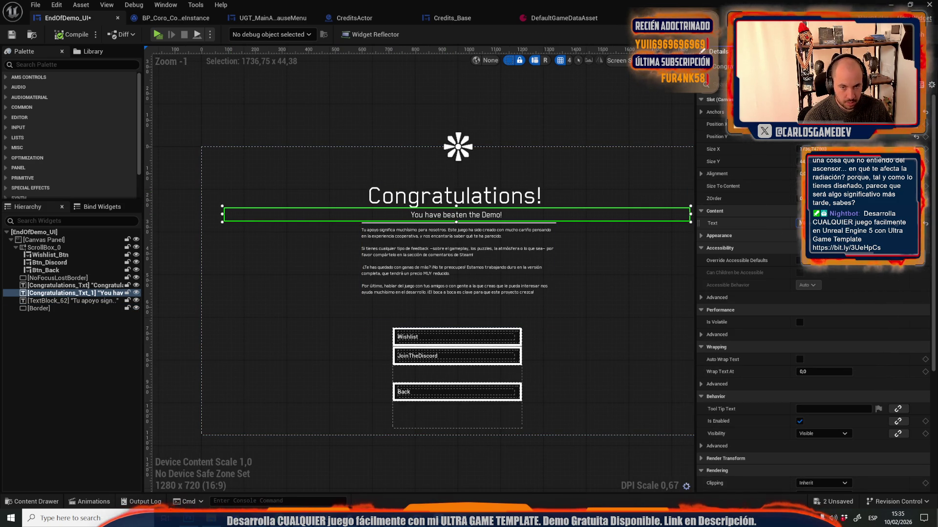
key(alt+Tab)
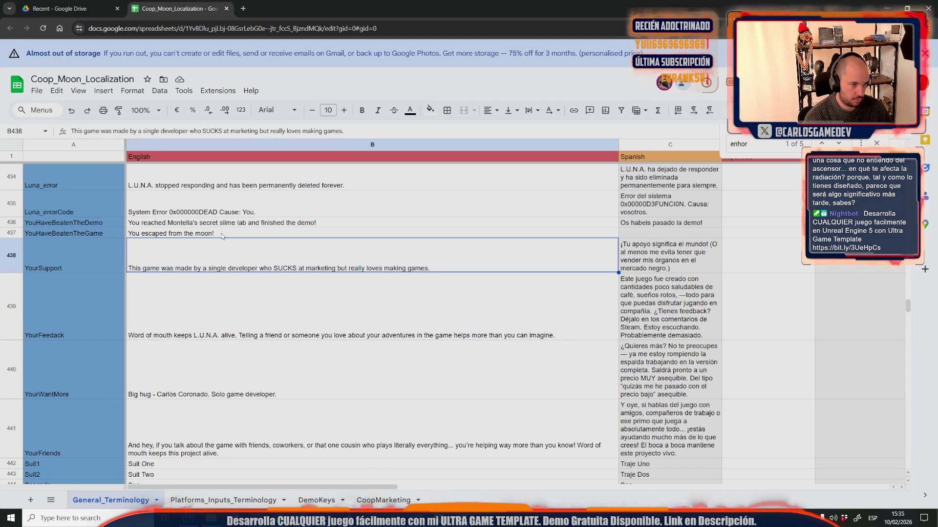
- Cut 'and finished the demo' from the end of B436's English text
double_click(232, 224)
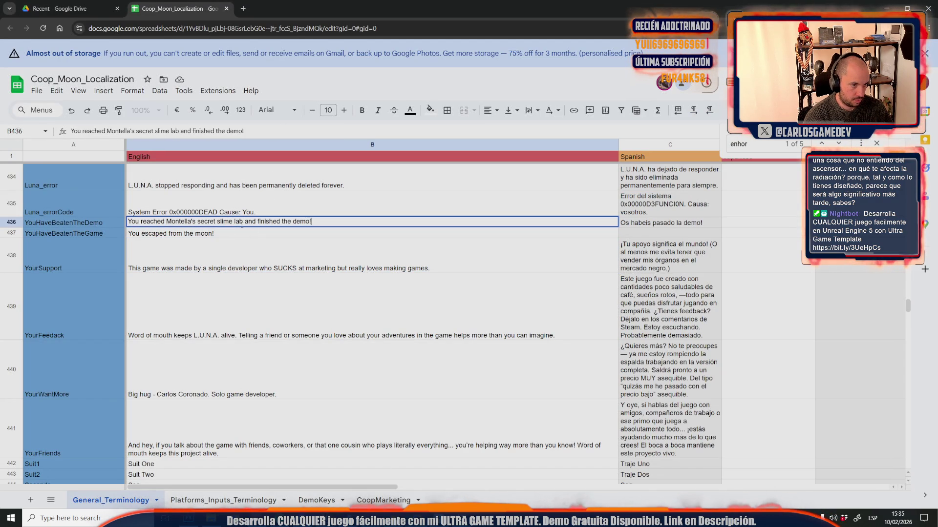
drag(243, 221, 293, 222)
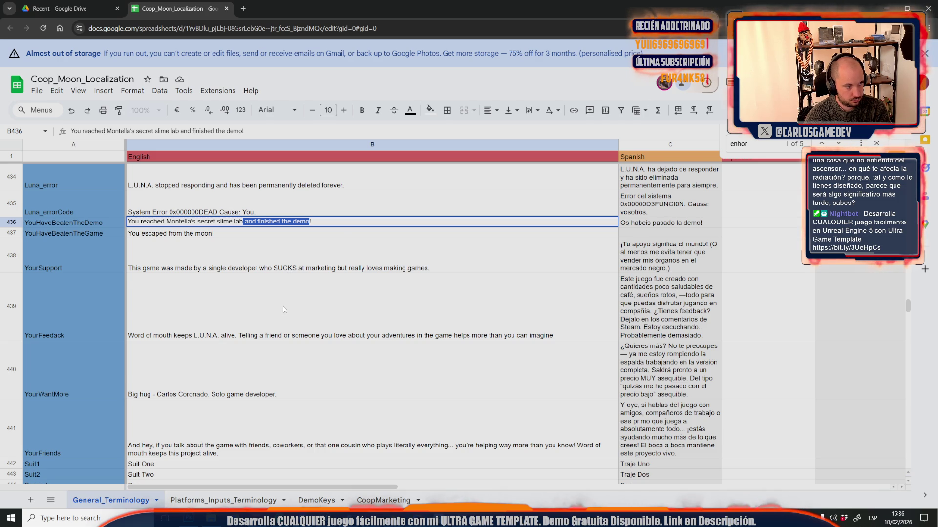
scroll(283, 306, up, 1)
scroll(284, 310, down, 1)
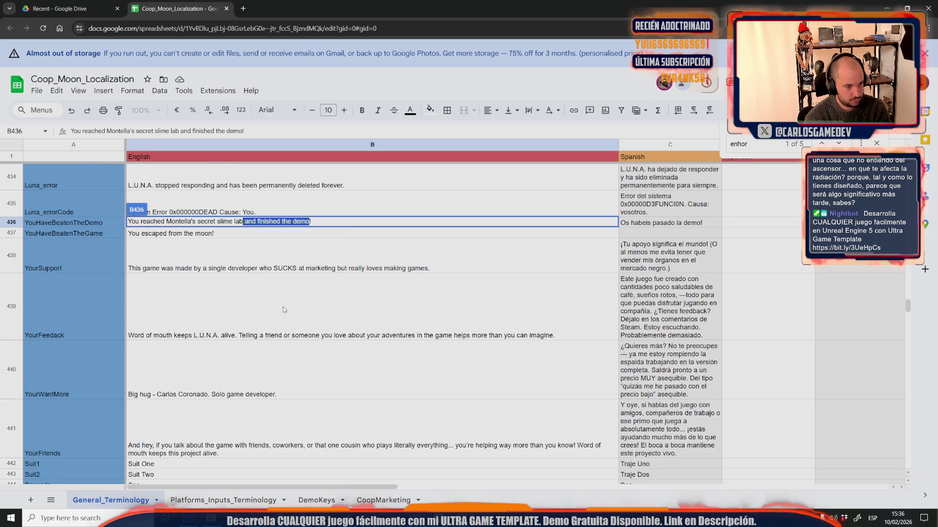
key(BackSpace)
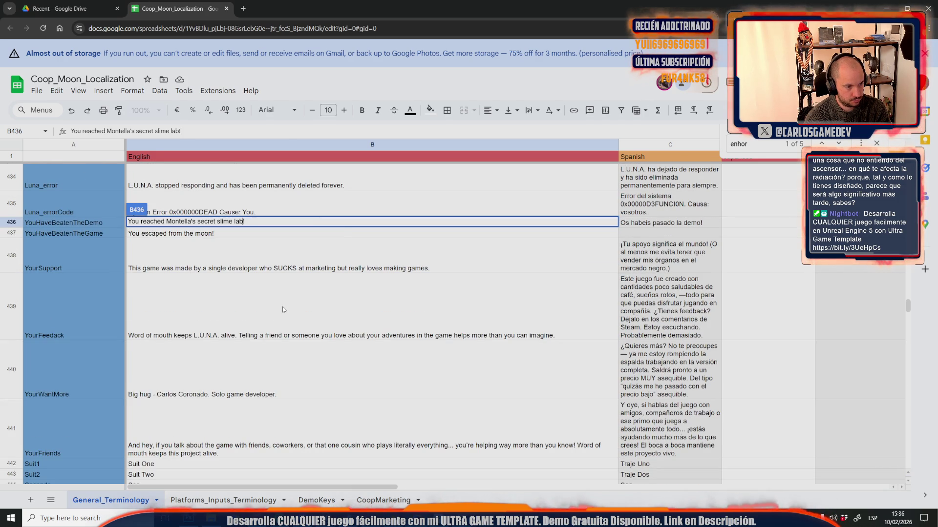
click(281, 307)
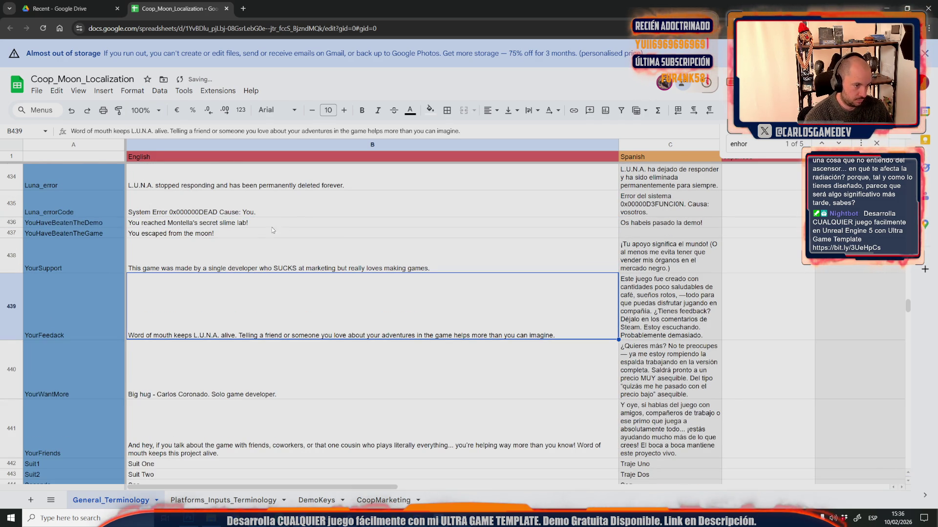
- Paste the full original sentence back into B436, then focus the ChatGPT message box
double_click(254, 221)
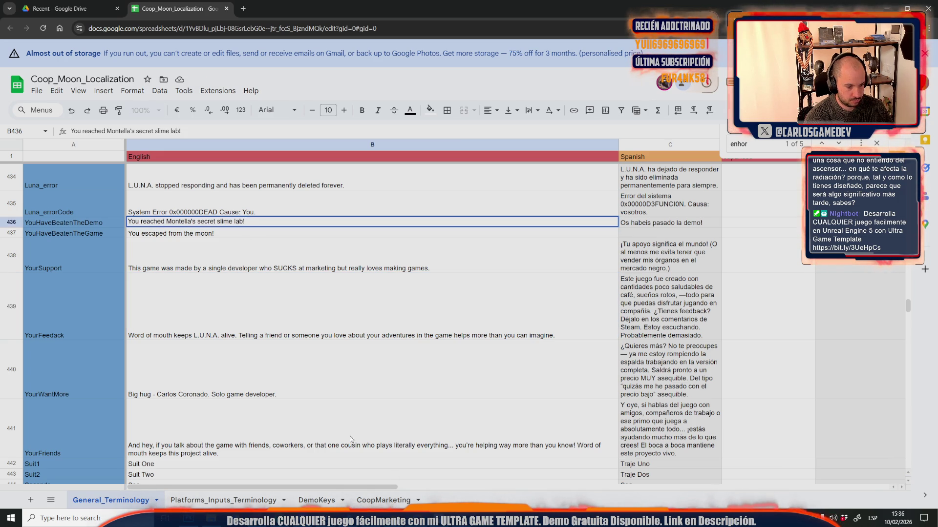
drag(259, 222, 89, 218)
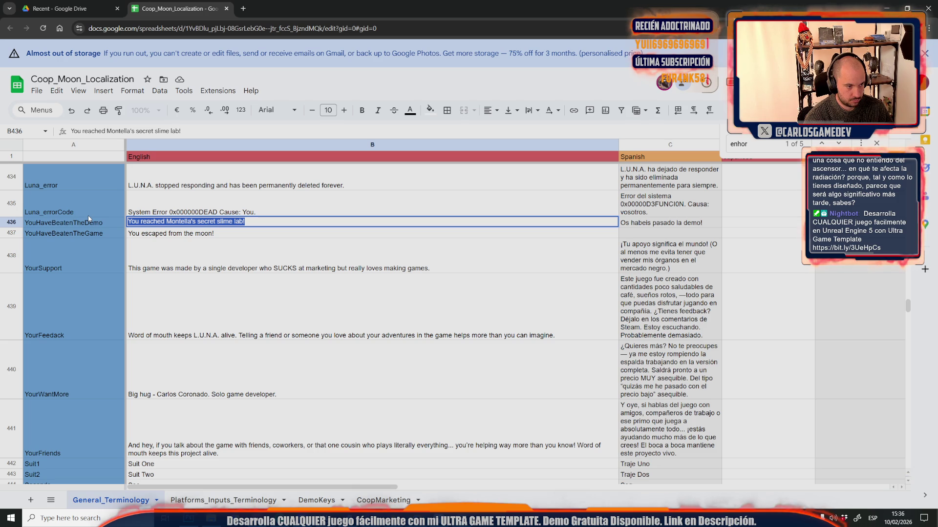
key(ctrl+v)
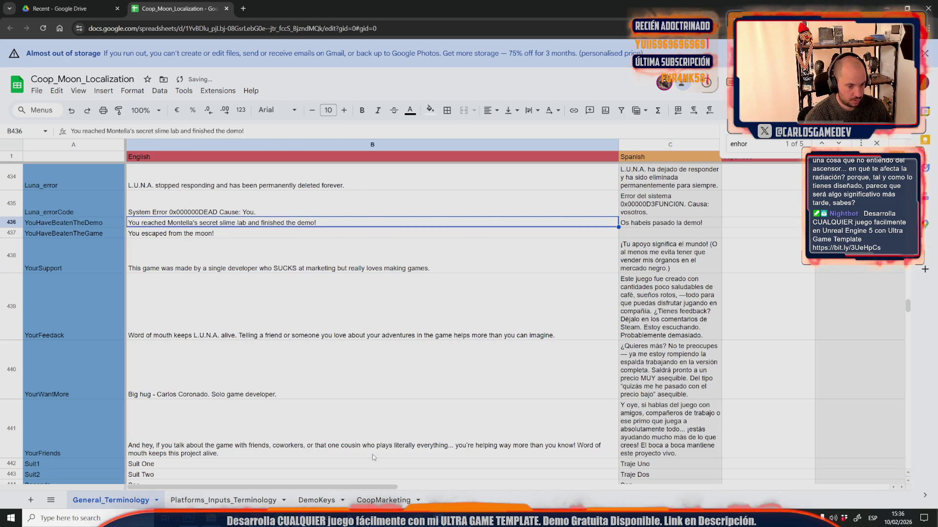
click(413, 518)
click(438, 367)
- Ask ChatGPT ('acorta:') to shorten 'You reached Montella's secret slime lab and finished the demo!'
text(ac)
key(ctrl+v)
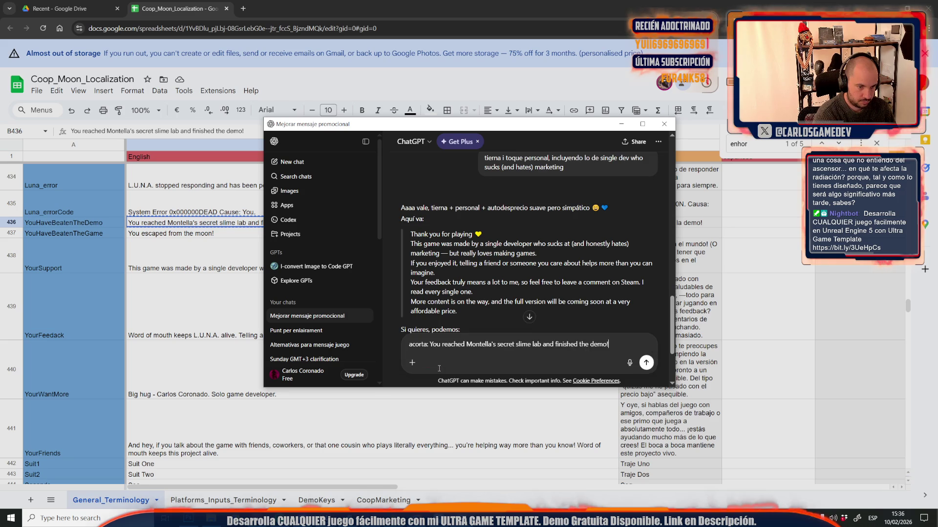
key(Return)
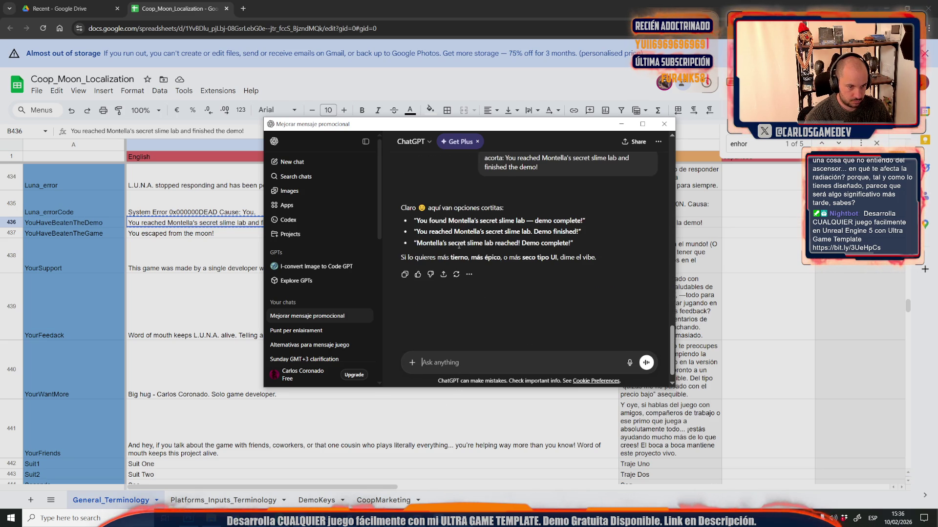
- Try the suggestion ending 'Demo finished!' in cell B436, then undo to restore the original sentence
drag(417, 232, 578, 239)
key(ctrl+c)
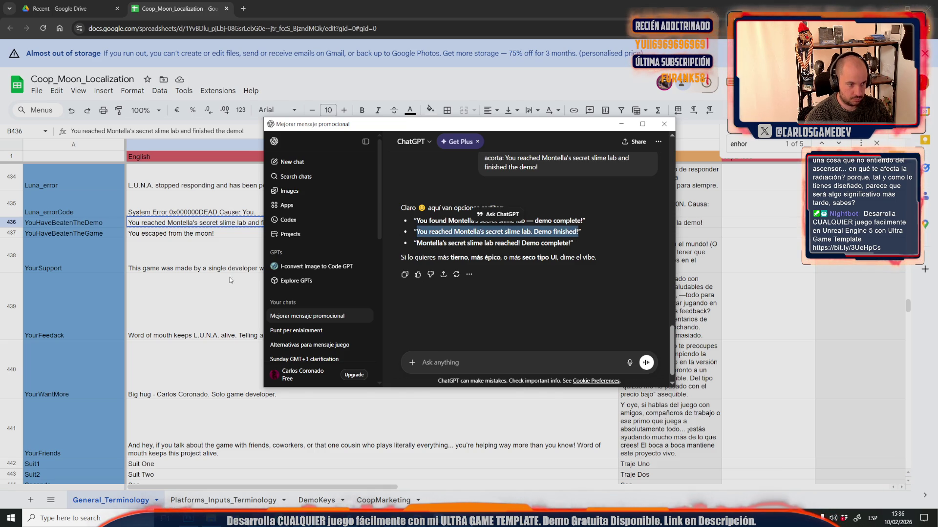
click(199, 253)
click(245, 223)
key(ctrl+v)
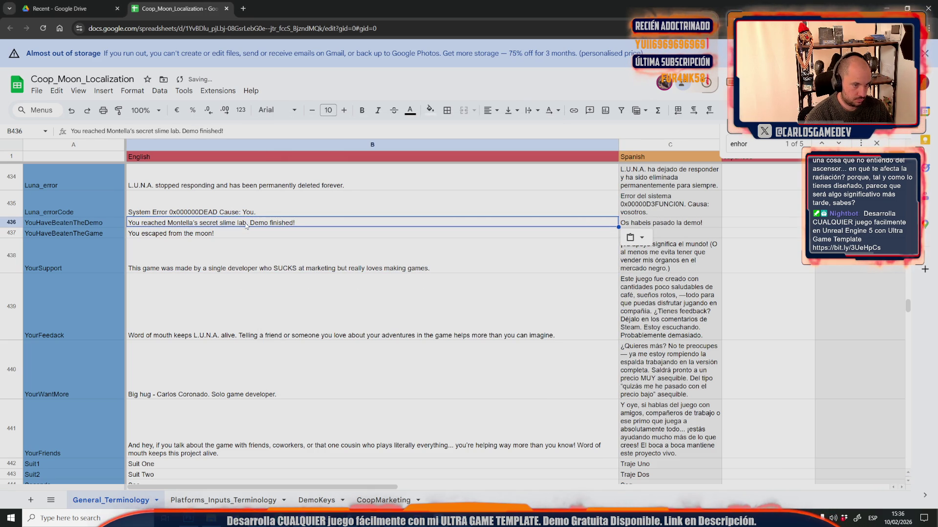
key(ctrl+z)
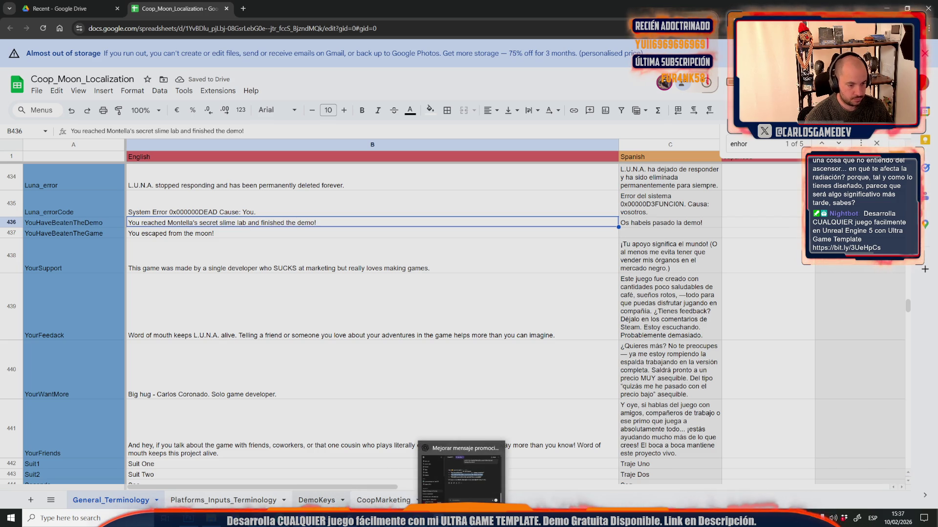
- Set the font size of both the subtitle and the Spanish body text block to 20
mouse_move(337, 517)
click(438, 451)
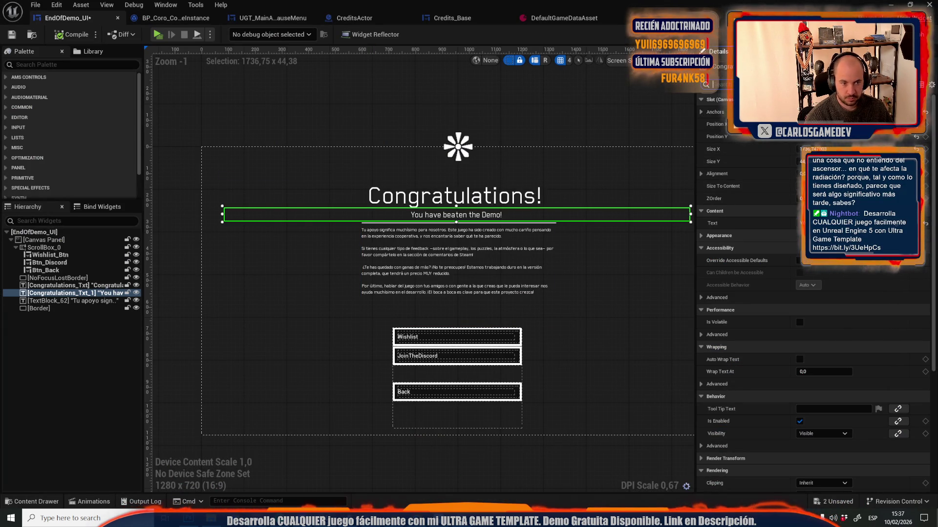
text(font)
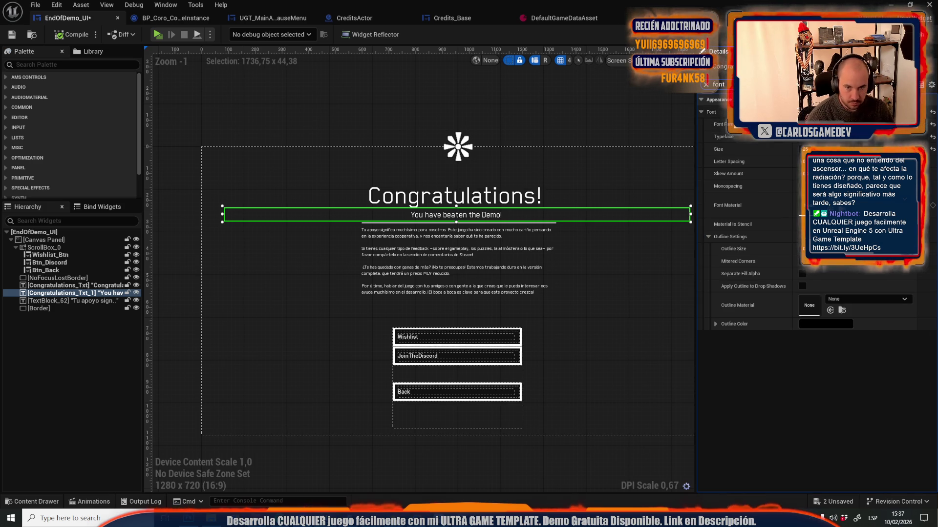
click(804, 149)
text(20)
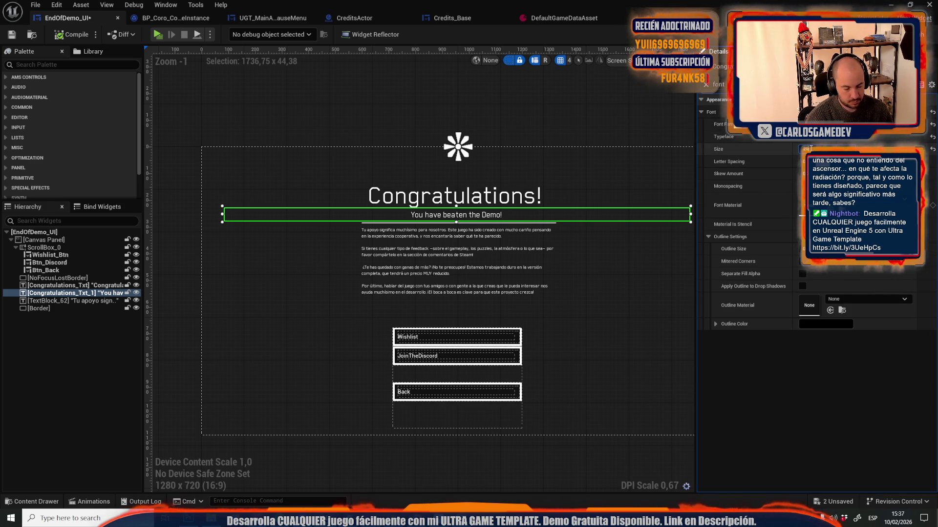
key(Return)
click(440, 259)
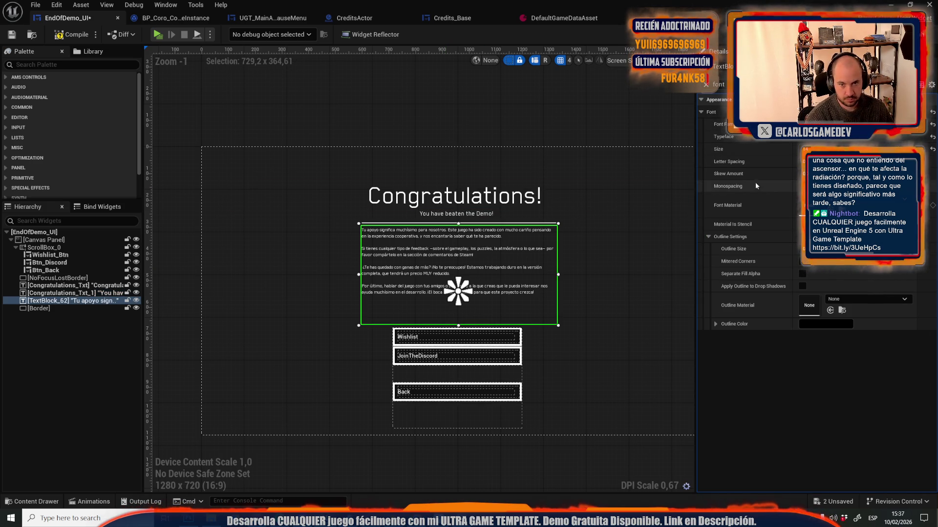
click(801, 149)
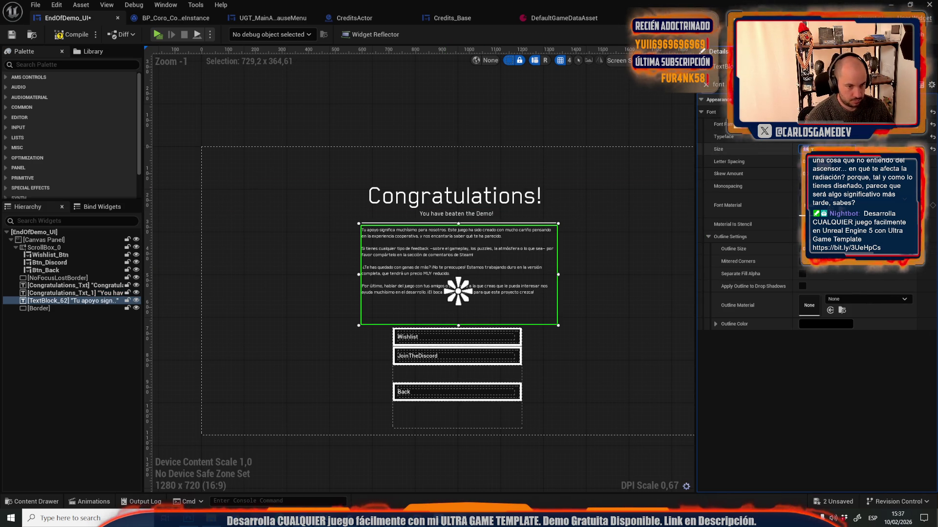
text(20)
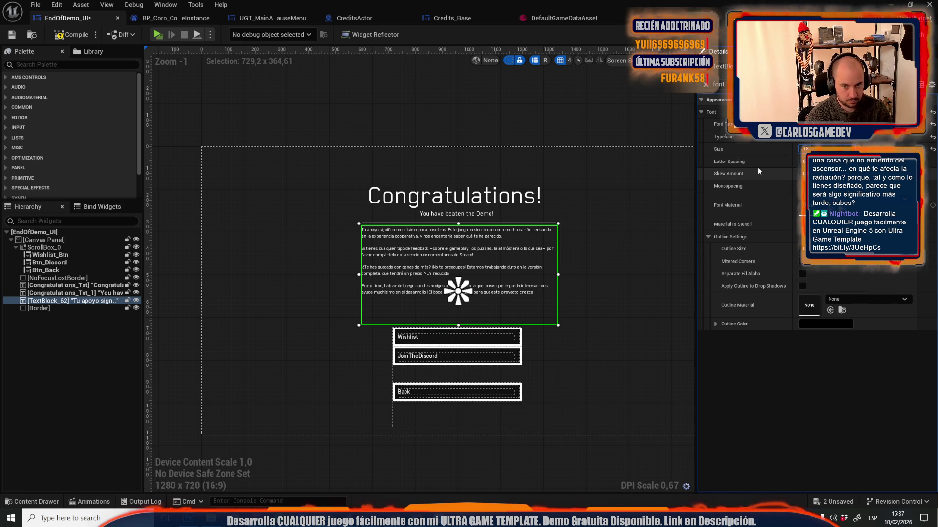
key(Return)
- Set the Spanish body paragraph's justification to Align Text Center
click(706, 84)
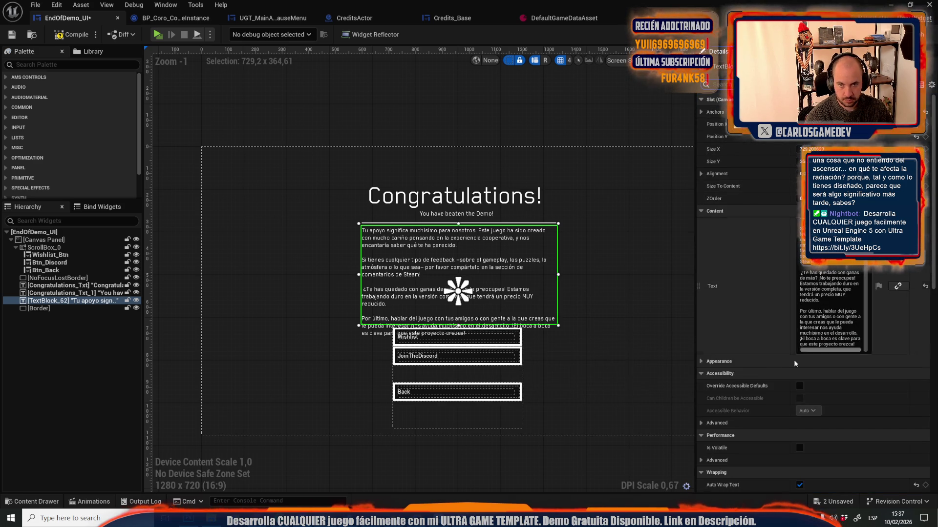
scroll(735, 337, down, 3)
scroll(734, 337, up, 3)
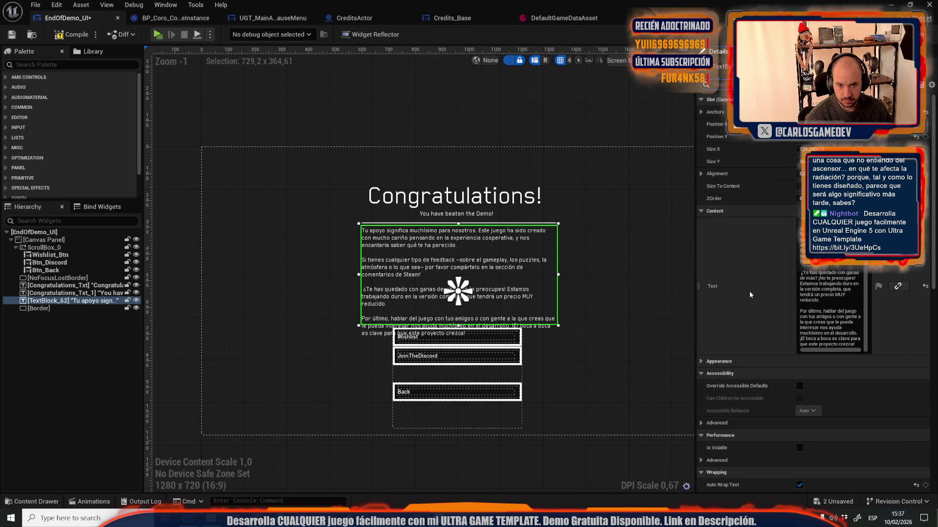
click(716, 362)
scroll(762, 377, down, 10)
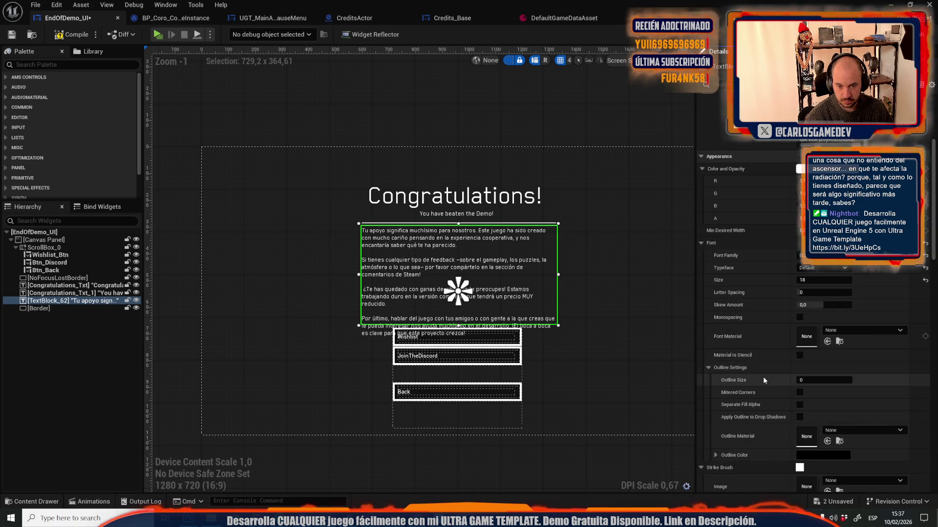
scroll(763, 377, down, 5)
click(824, 391)
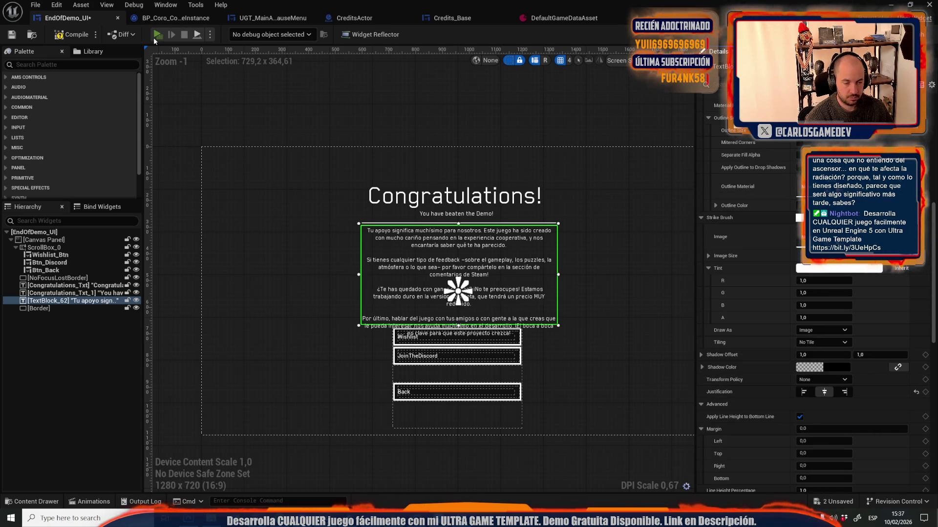
click(154, 39)
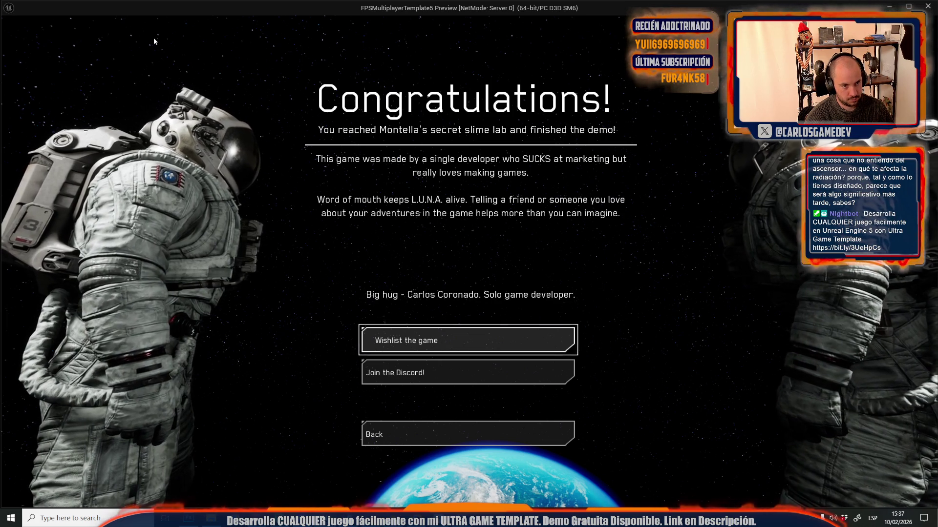
- Stop the game preview and undo the body paragraph's centred justification
key(Escape)
key(ctrl+z)
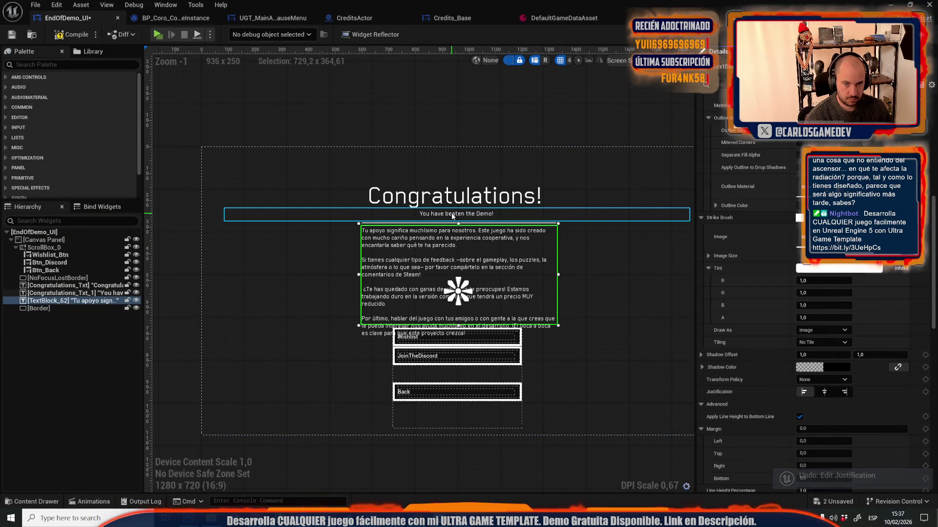
- Re-center the body paragraph, set the subtitle's font size to 25, and copy its text
click(825, 392)
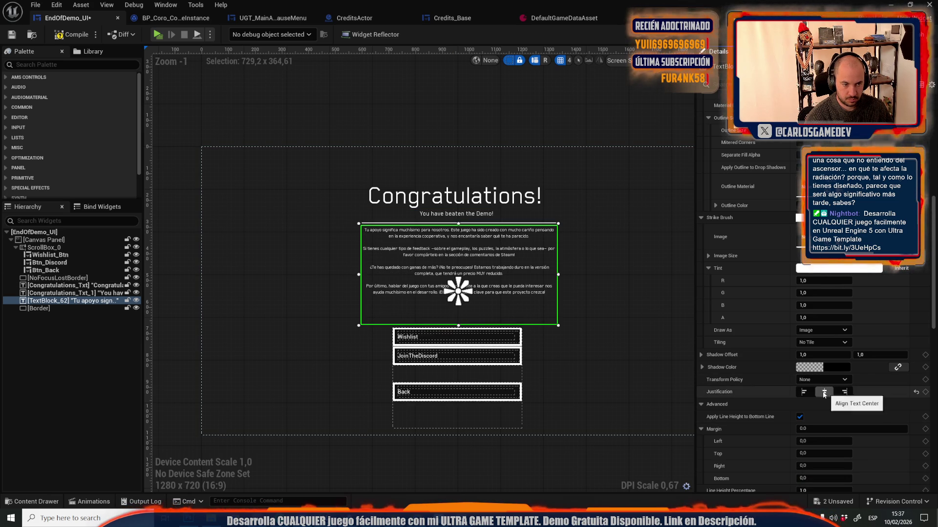
click(431, 217)
scroll(782, 276, up, 8)
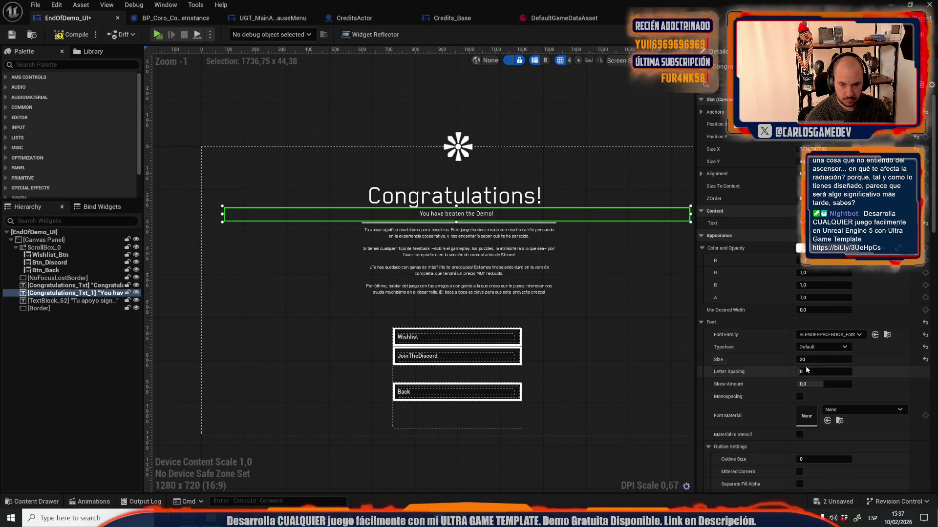
click(818, 360)
text(25)
key(Return)
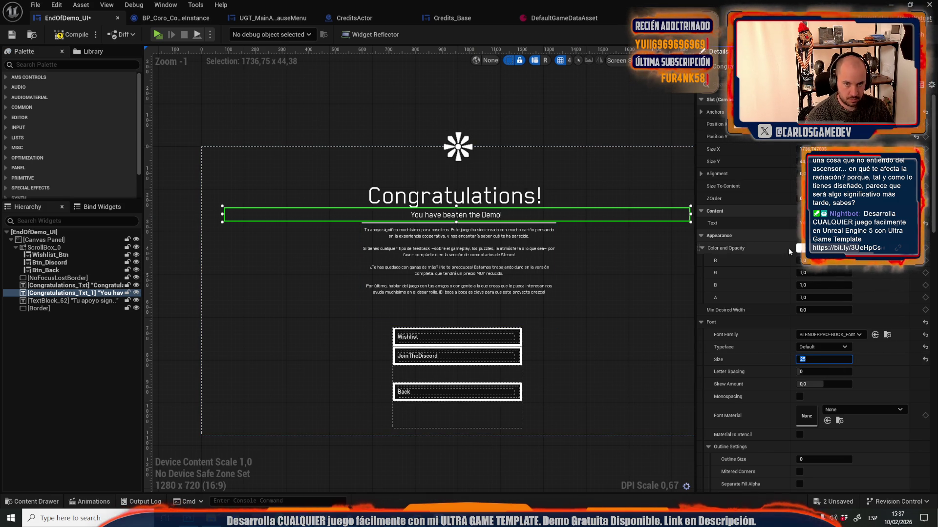
click(803, 223)
key(alt+Tab)
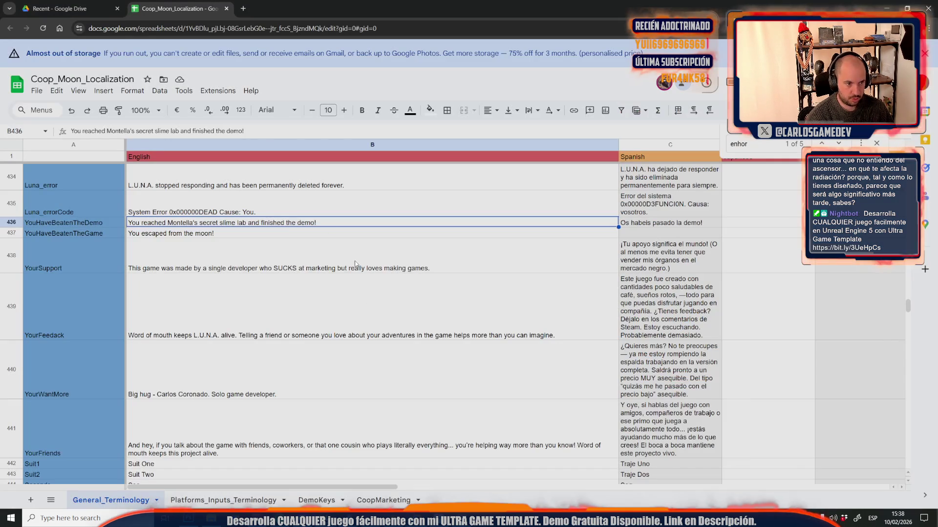
- Paste 'You have beaten the Demo!' into B436, then reopen the Coop_Moon_Localization spreadsheet
click(293, 225)
text(You have beaten the Demo!)
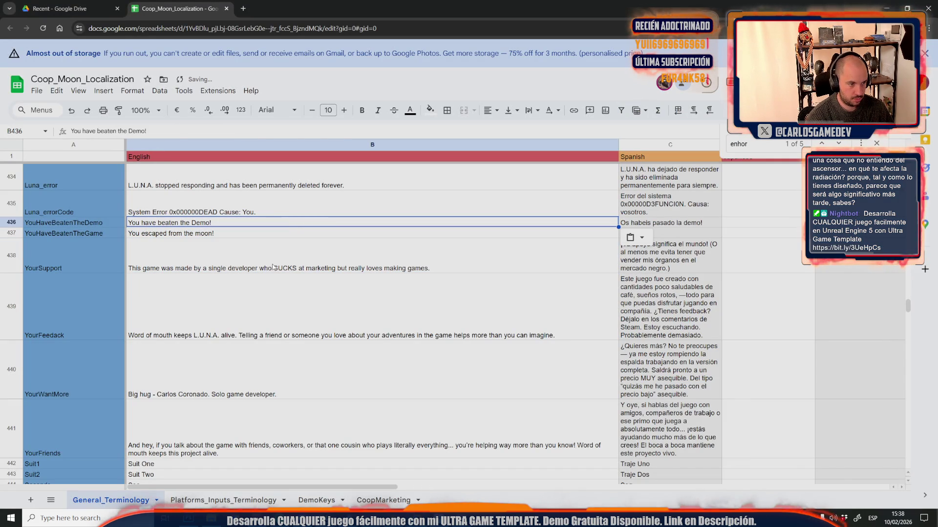
click(273, 267)
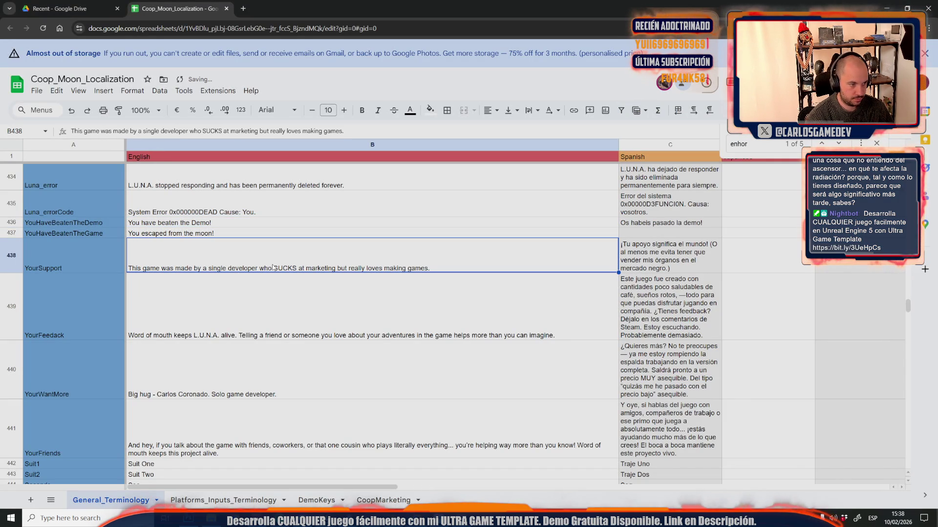
click(29, 91)
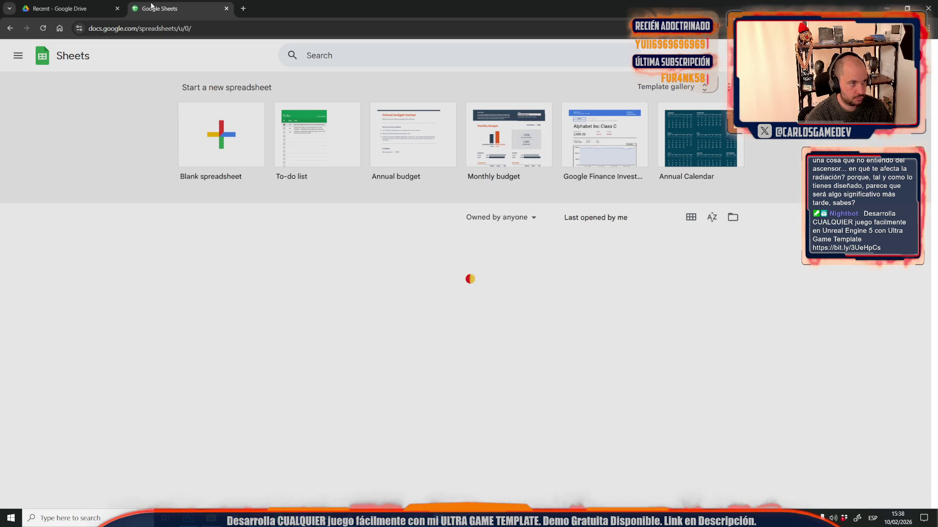
click(177, 254)
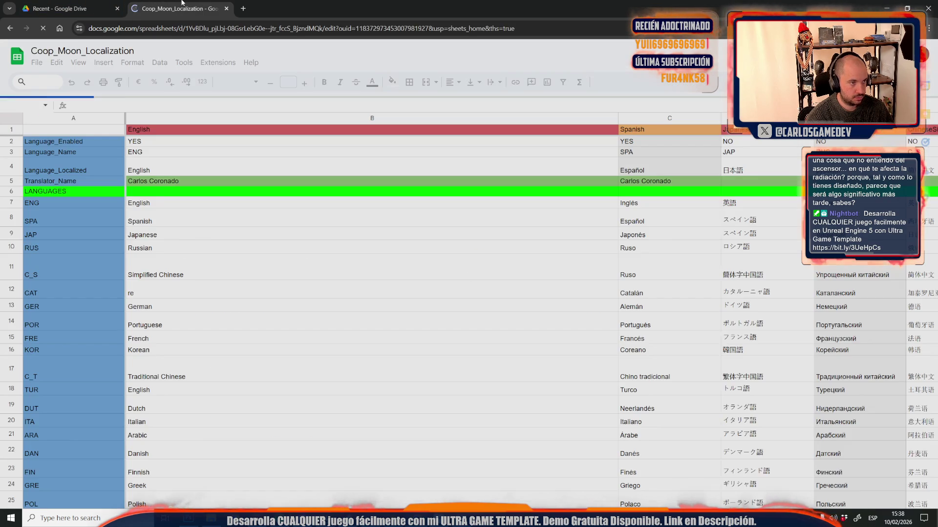
- Search the sheet for 'the demo', undo the accidental B14 edit, and step through the matches
click(252, 315)
text(th)
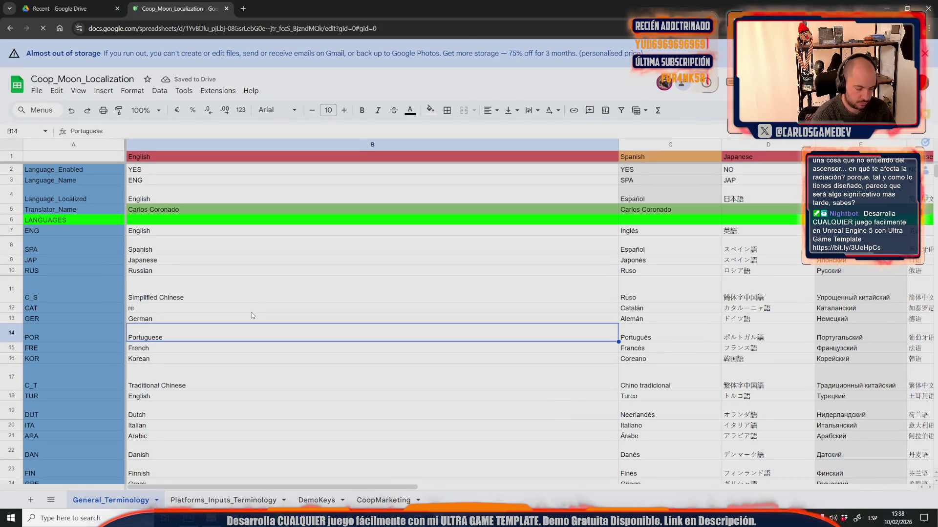
key(ctrl+f)
text(e demo)
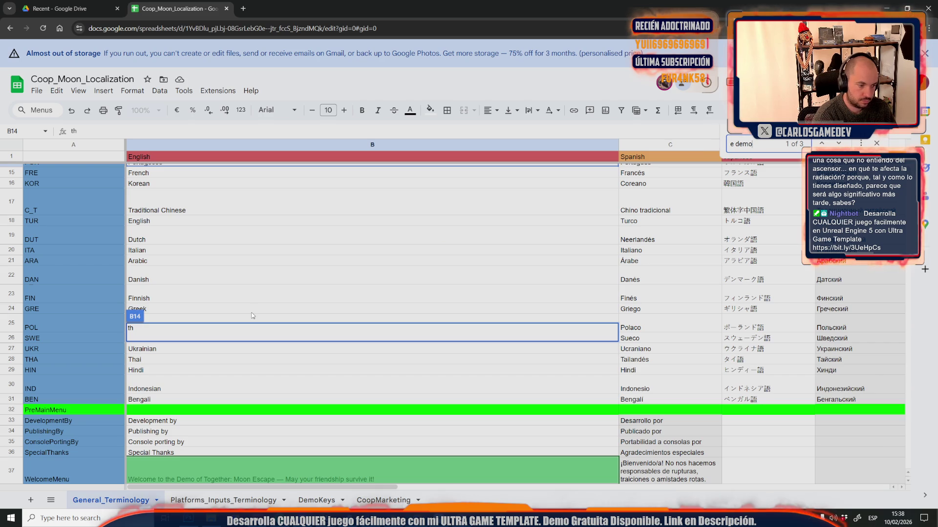
scroll(253, 315, down, 5)
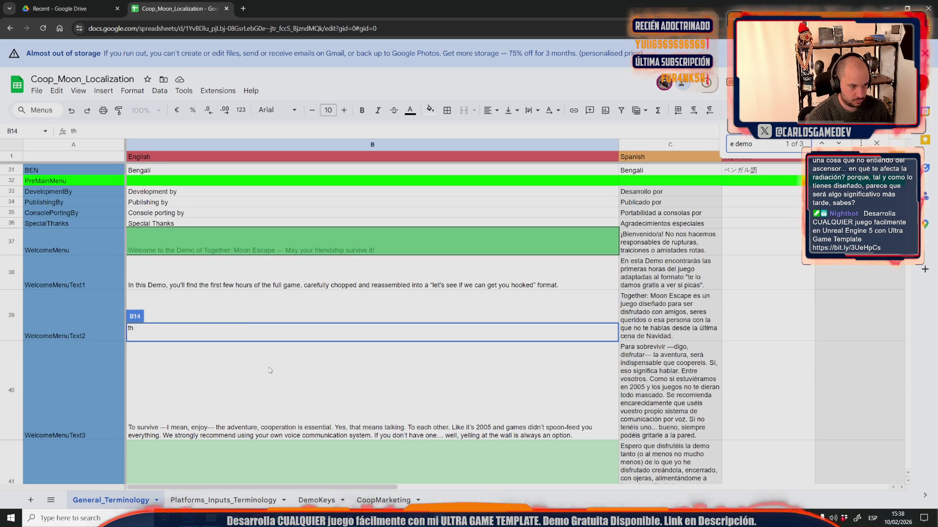
click(275, 398)
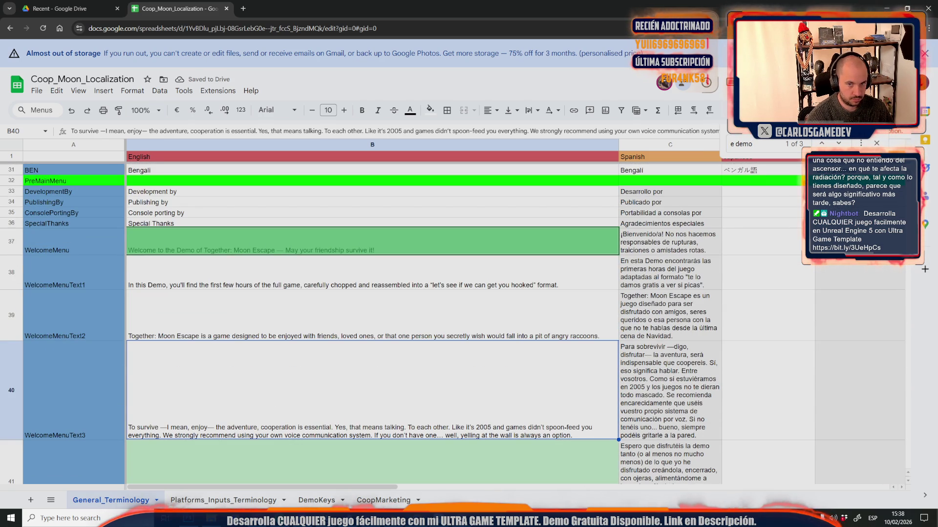
key(ctrl+z)
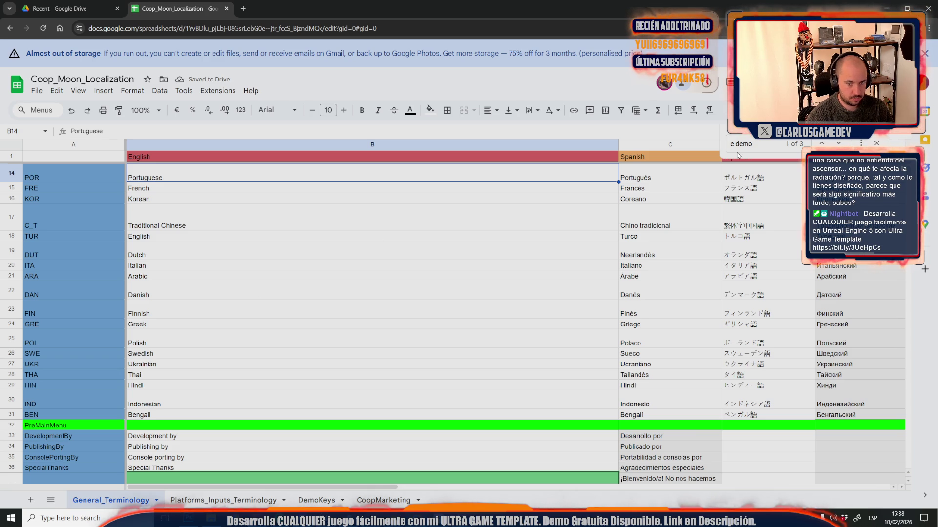
key(Return)
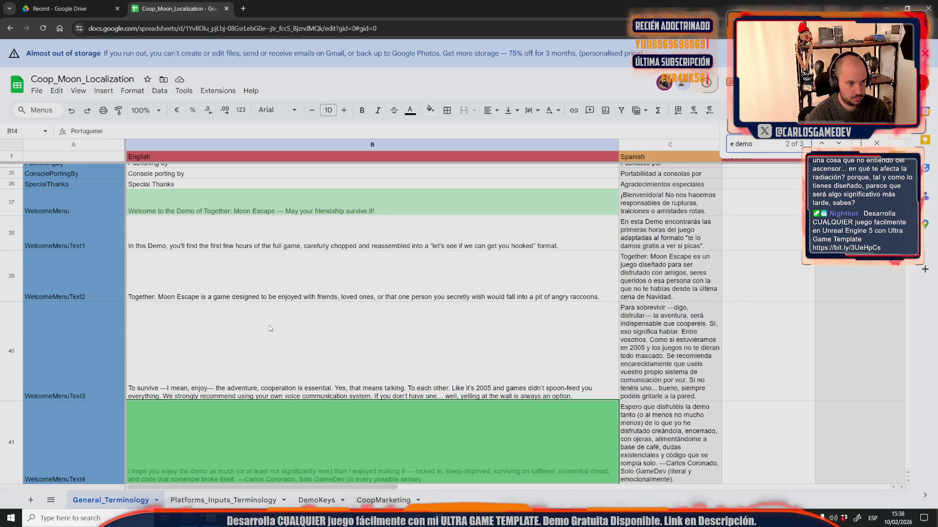
key(Return)
click(192, 355)
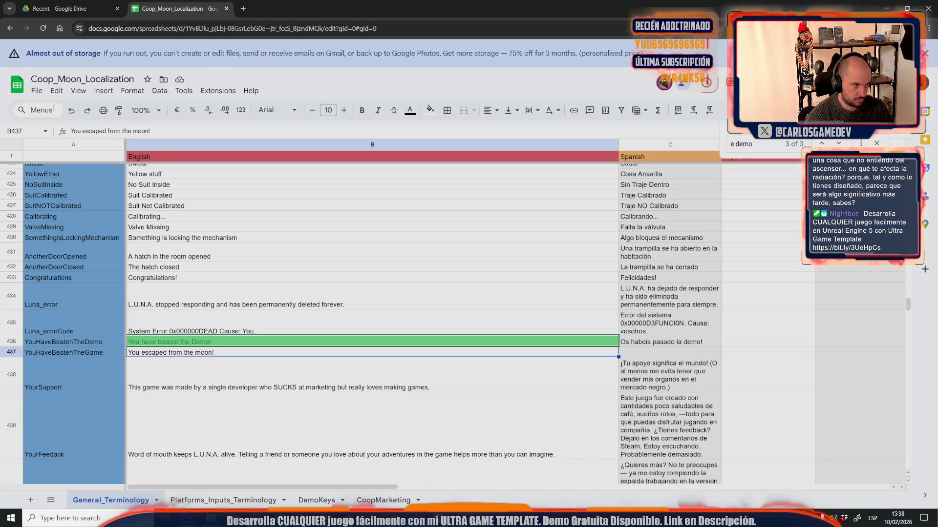
- Edit B438 so the YourSupport line reads 'sucks at marketing but REALLY loves'
click(295, 393)
double_click(273, 364)
drag(269, 362, 281, 362)
text(sucks)
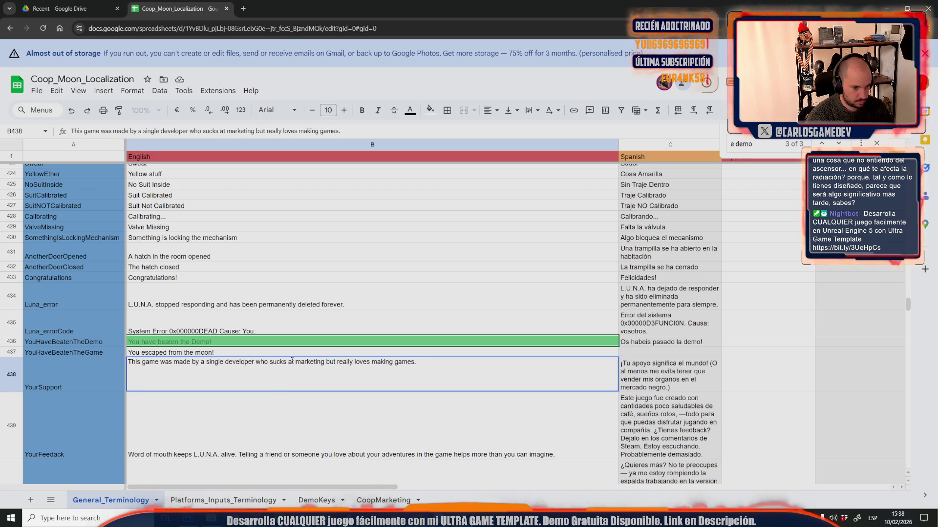
drag(353, 362, 333, 362)
key(BackSpace)
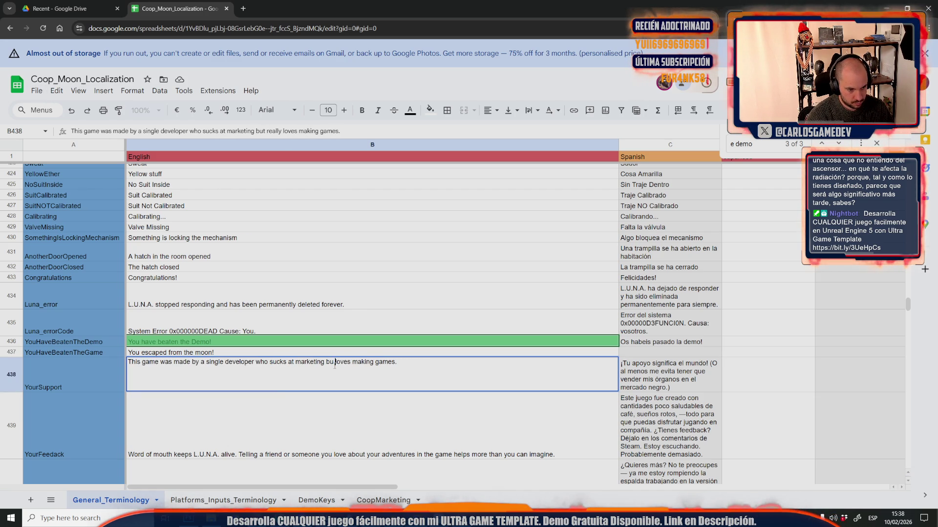
text(t REALLY)
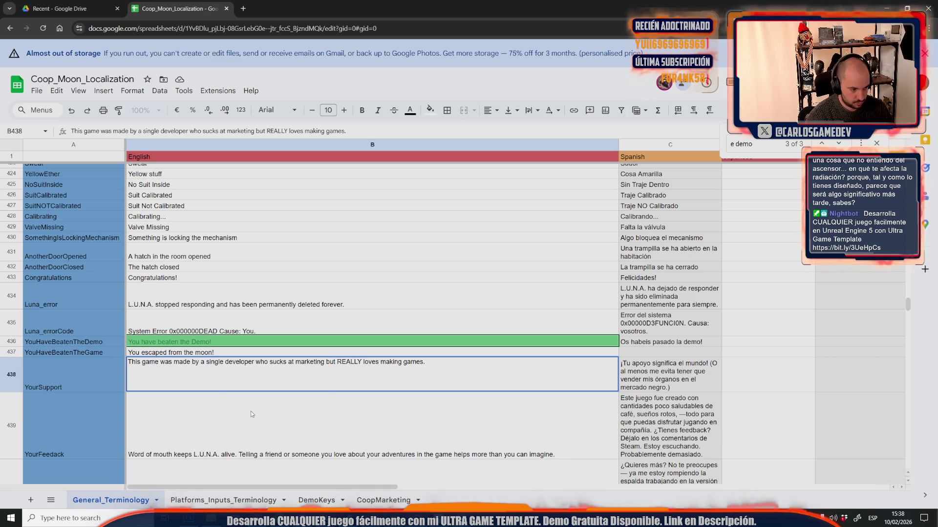
key(Return)
- Delete row 440, the YourWantMore entry
scroll(251, 412, down, 2)
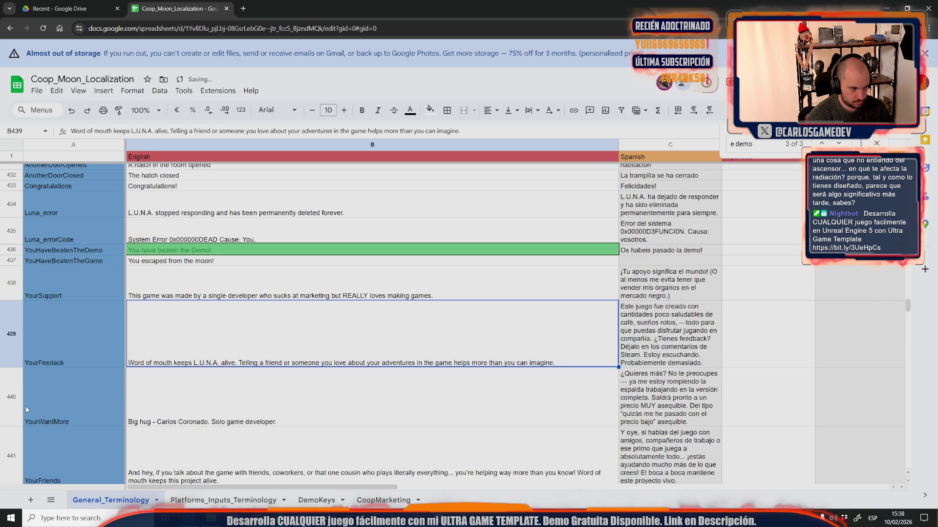
click(18, 408)
right_click(19, 408)
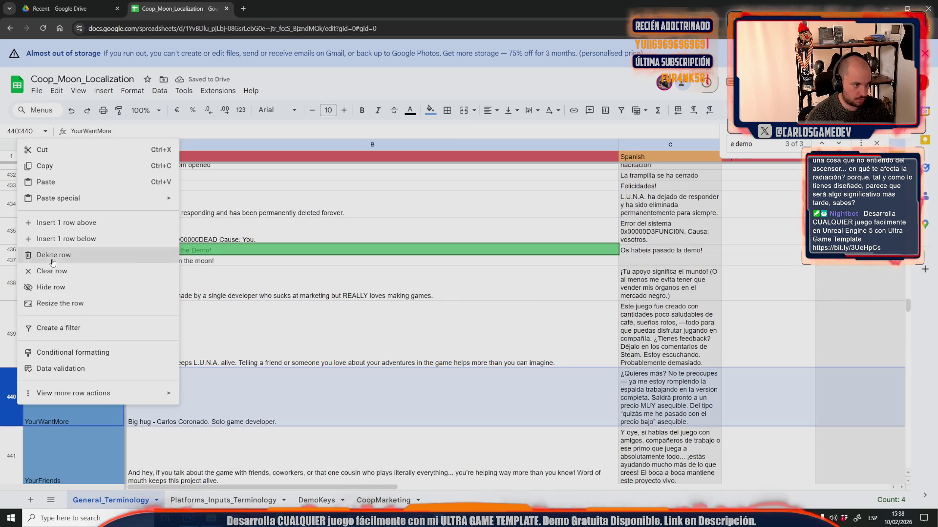
click(53, 255)
- Download the sheet as Comma-separated values (.csv)
click(37, 91)
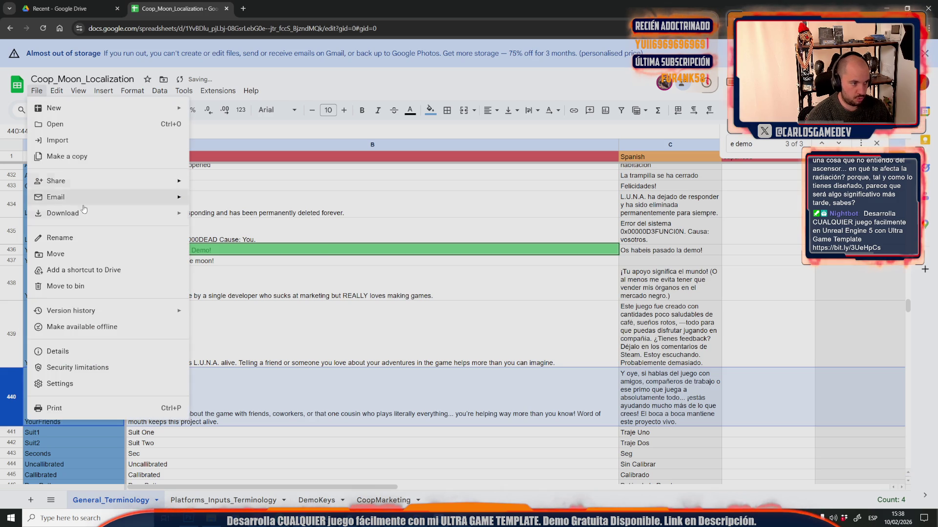
mouse_move(97, 213)
click(288, 285)
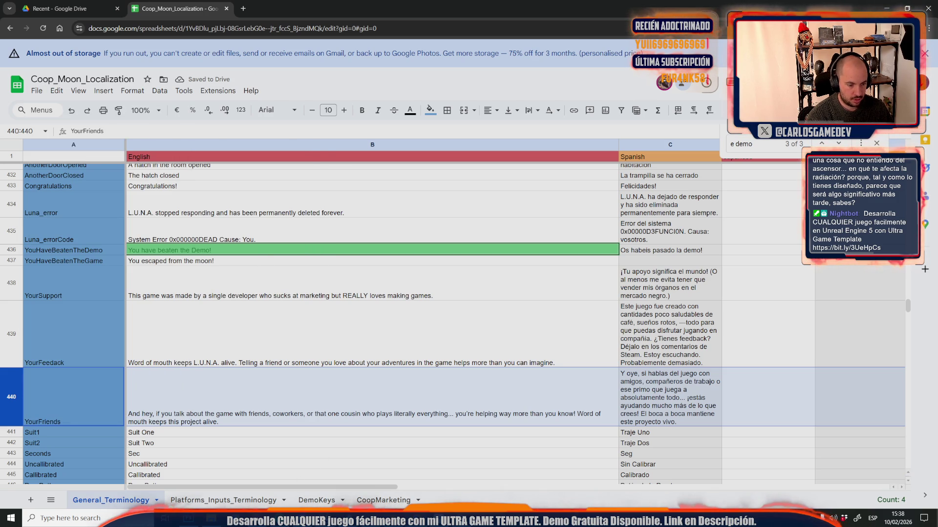
click(341, 474)
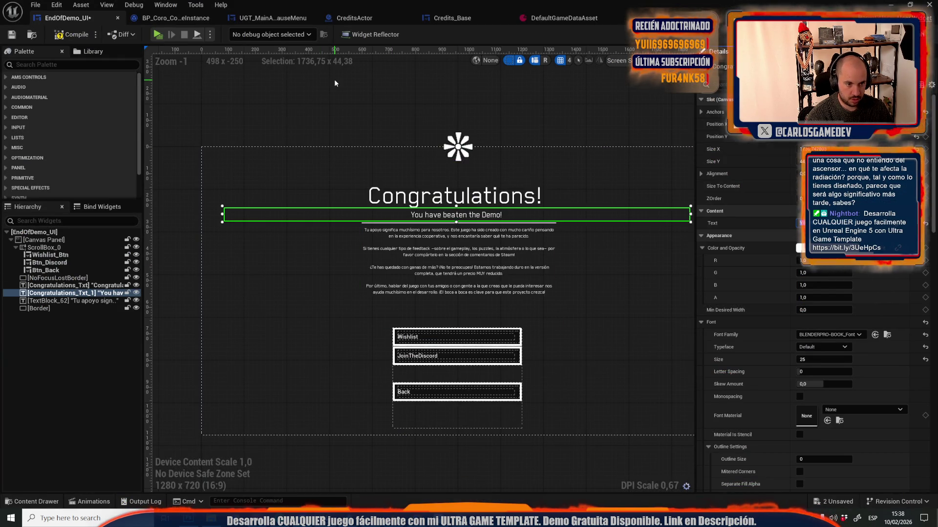
- Reimport UGT_Texts_LocalizationTable from General_Terminology (28).csv and check the end screen in a play preview
click(335, 82)
key(ctrl+space)
right_click(787, 323)
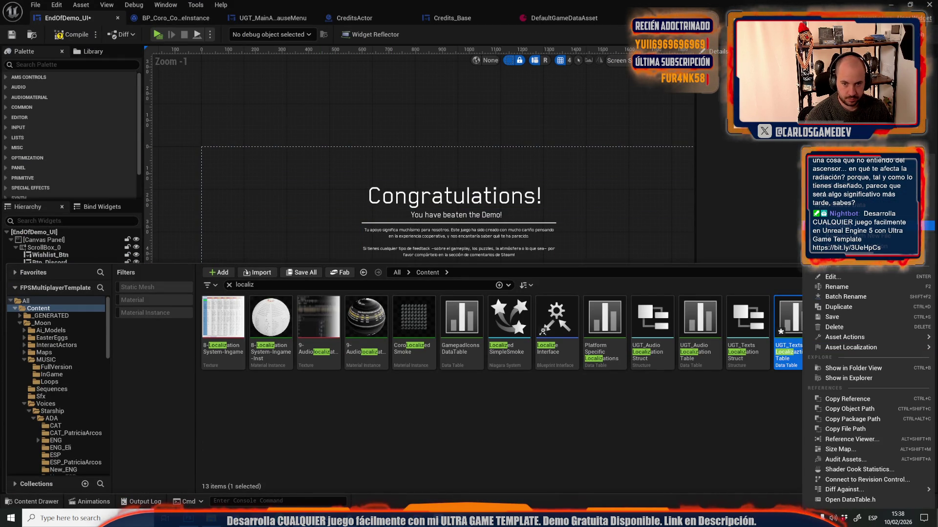
click(874, 225)
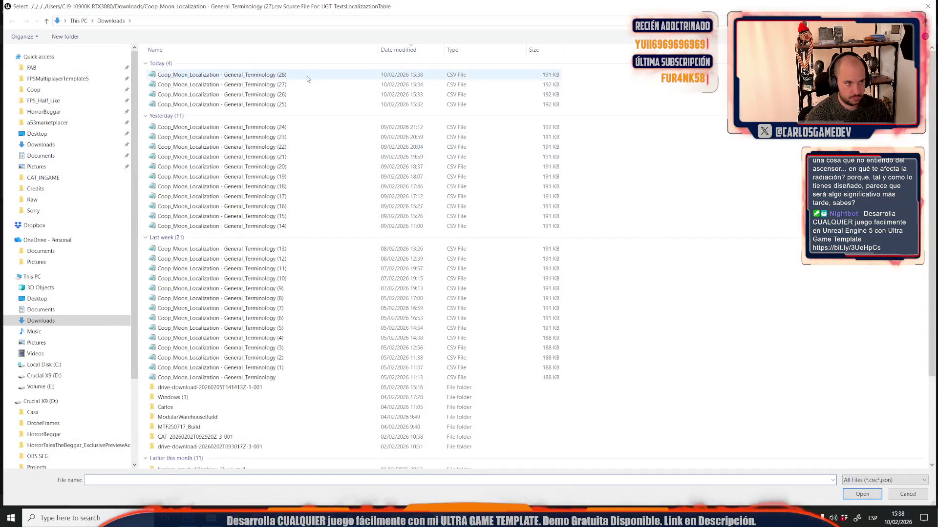
double_click(307, 75)
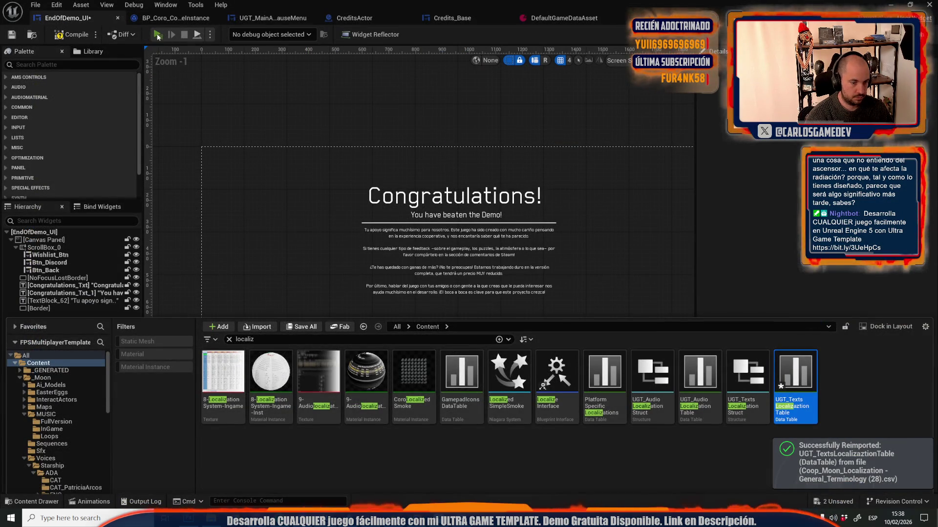
click(157, 35)
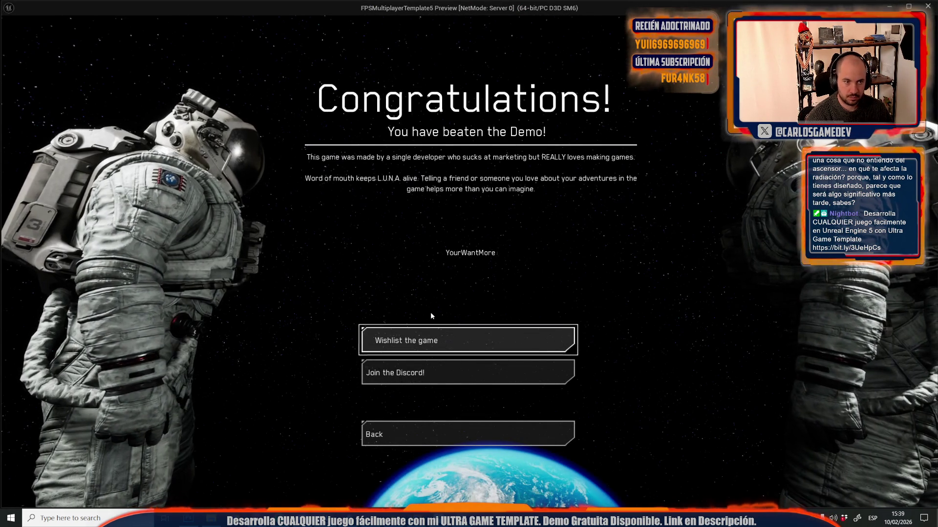
key(Escape)
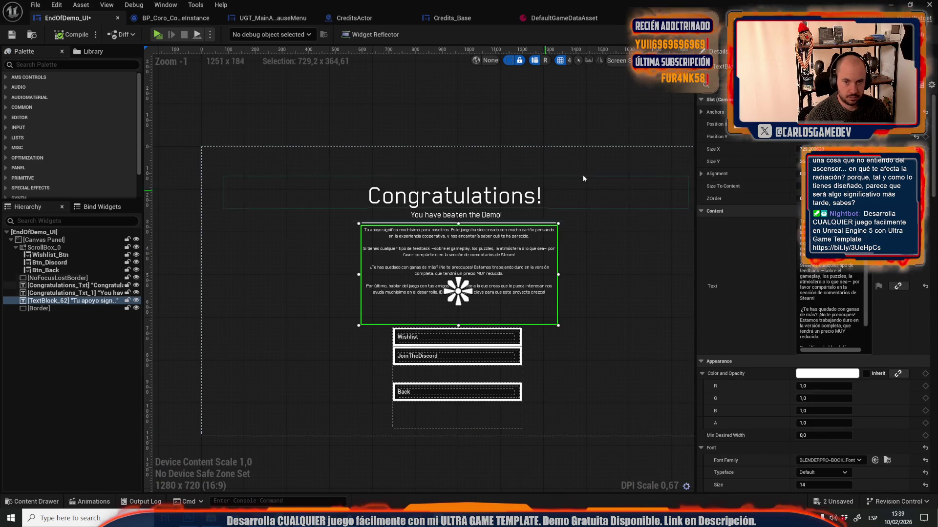
- Lower the paragraph text block and paste the English YourSupport line from B438 into it
drag(458, 224, 461, 242)
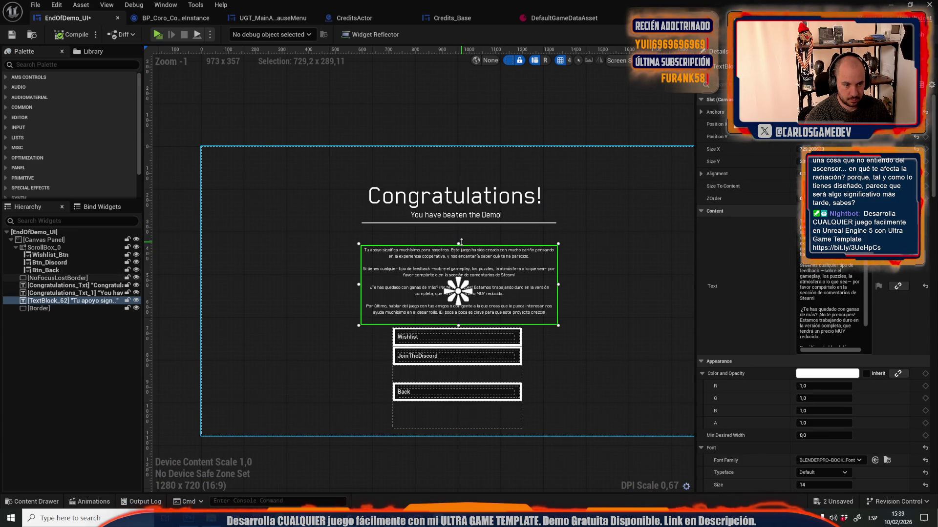
key(alt+Tab)
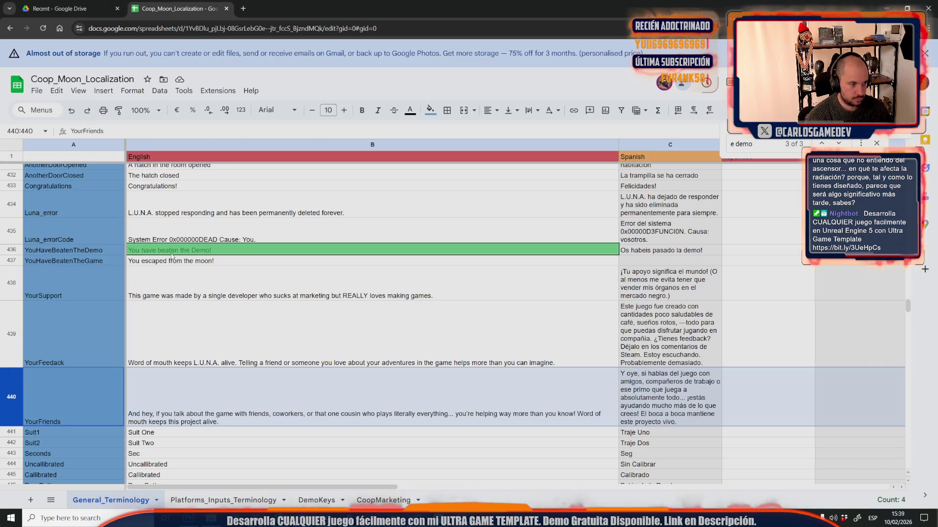
click(194, 289)
key(ctrl+c)
key(alt+Tab)
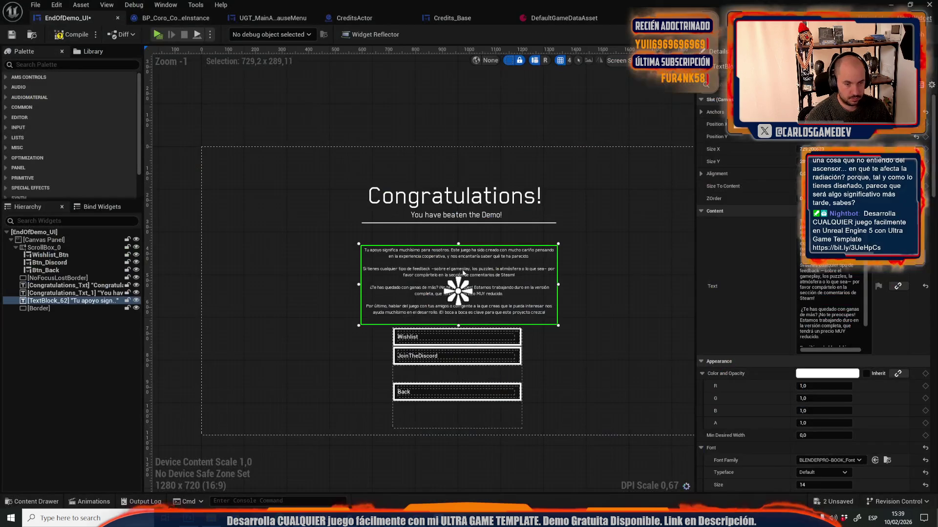
key(ctrl+v)
key(Return)
key(Return)
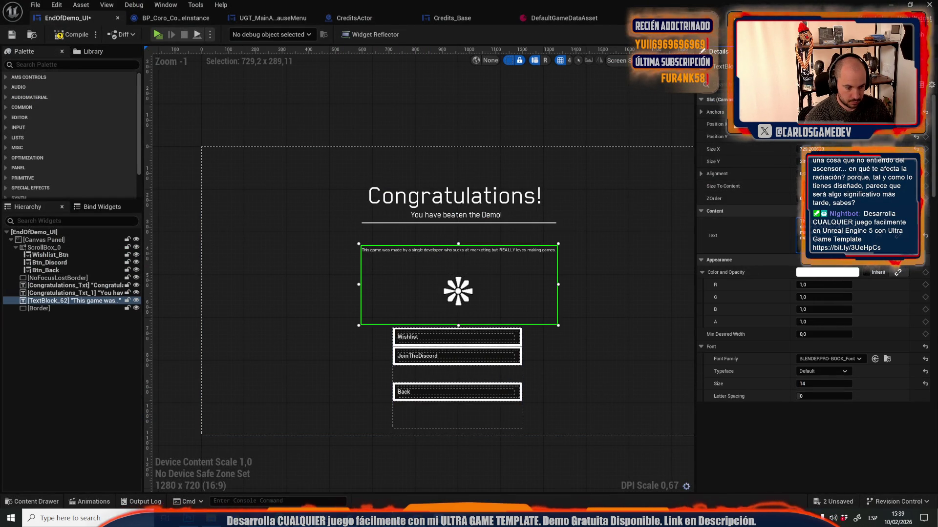
- Copy the English YourFeedack line from cell B439
key(alt+Tab)
click(231, 347)
key(ctrl+c)
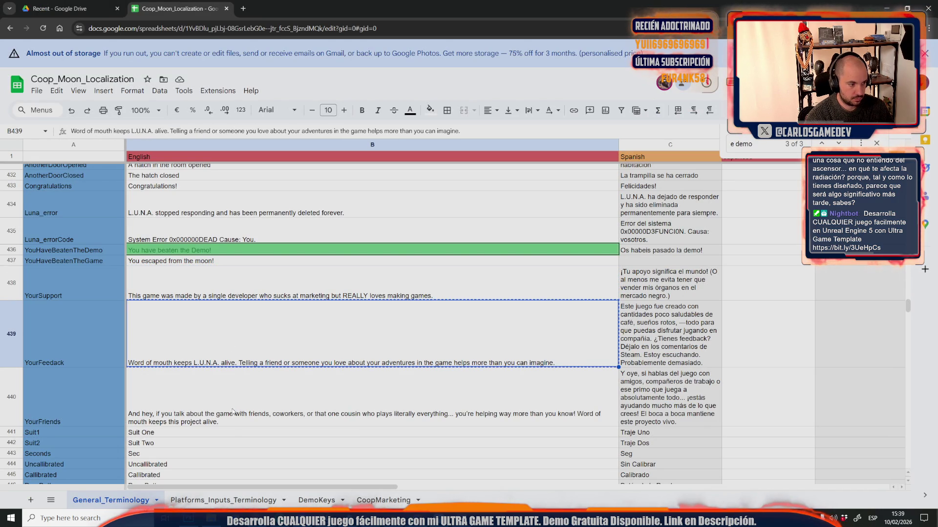
key(alt+Tab)
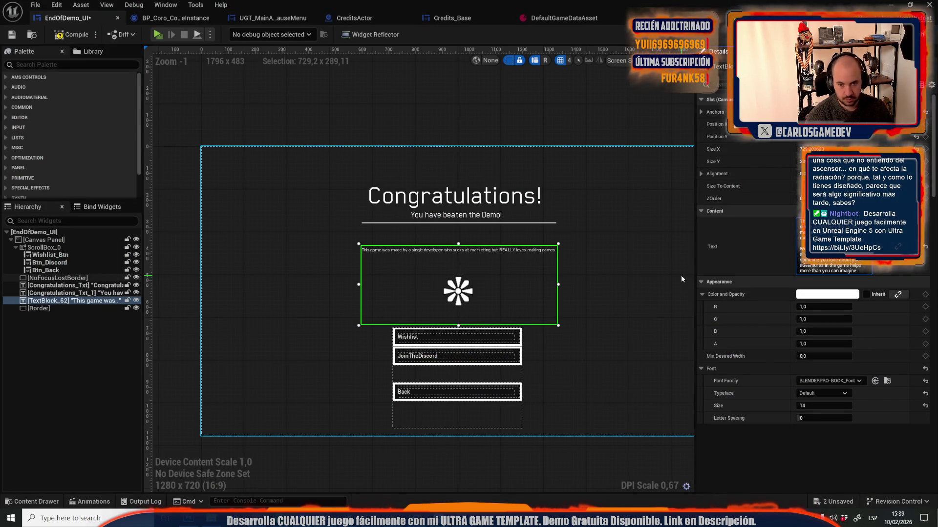
scroll(440, 303, up, 3)
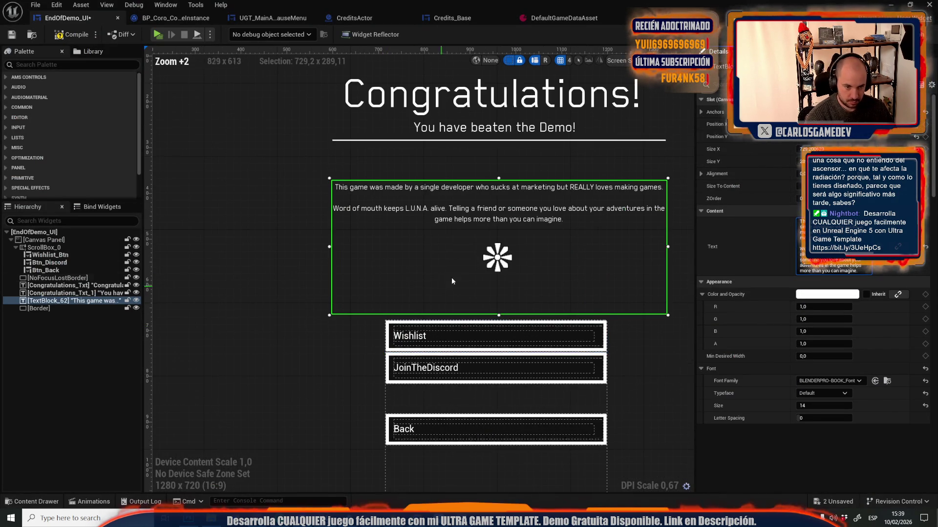
drag(452, 281, 400, 347)
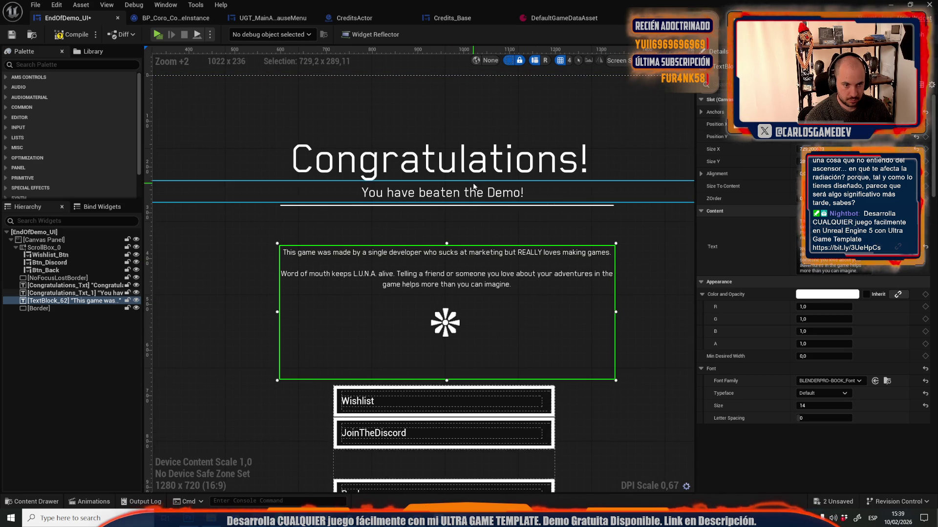
- Try paragraph font sizes 20 and 23, settling on 18
click(803, 412)
text(2)
key(Return)
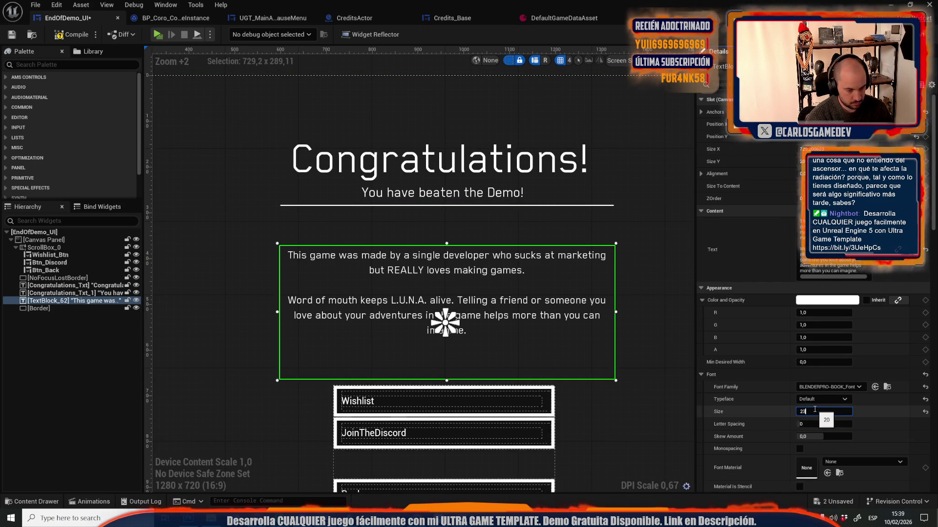
text(23)
key(Return)
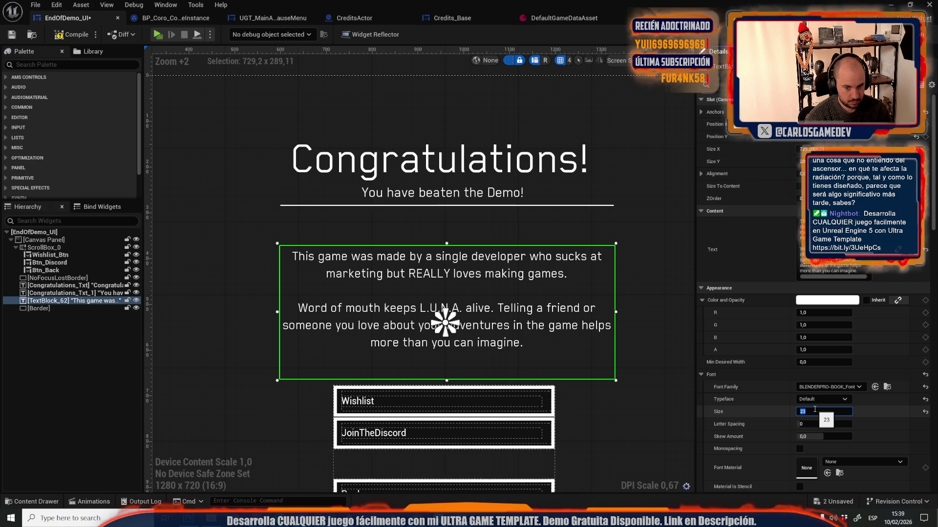
text(20)
key(Return)
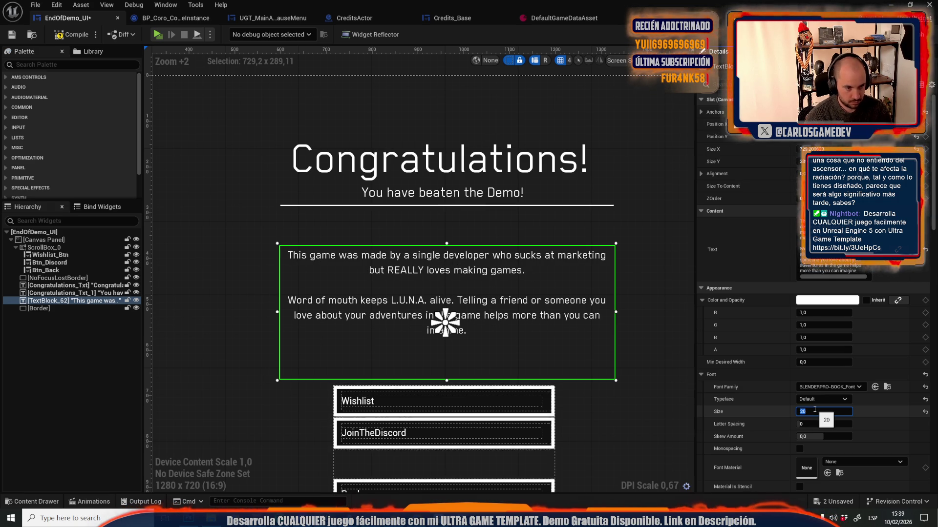
text(18)
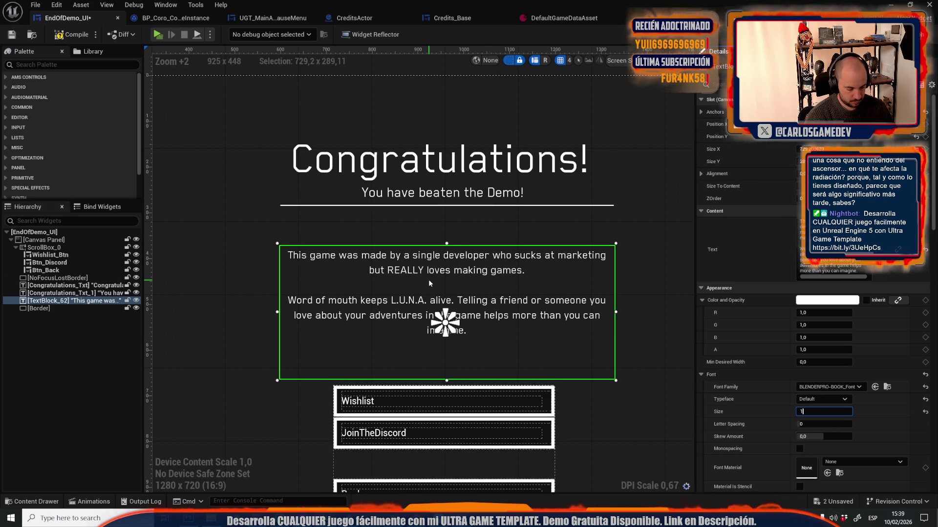
key(Return)
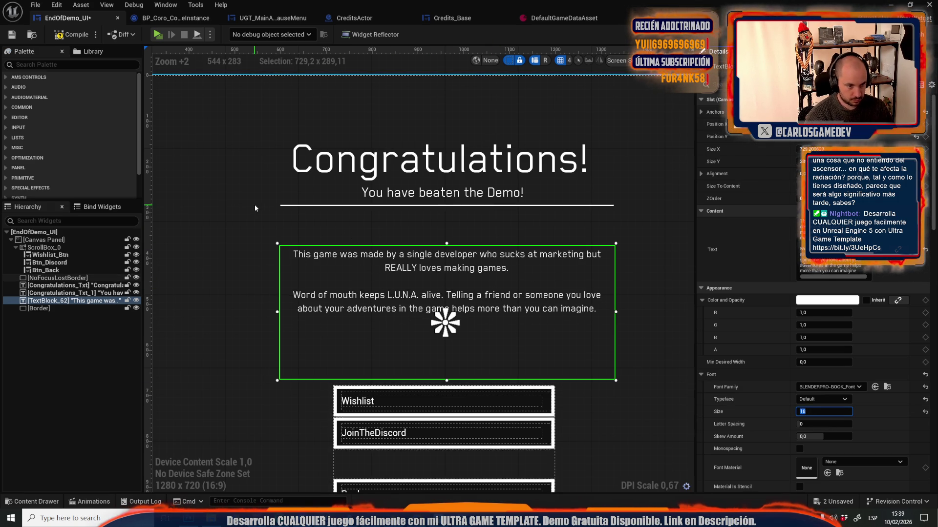
- Recheck the subtitle, reselect the paragraph, compile the widget, and close the play preview
click(425, 193)
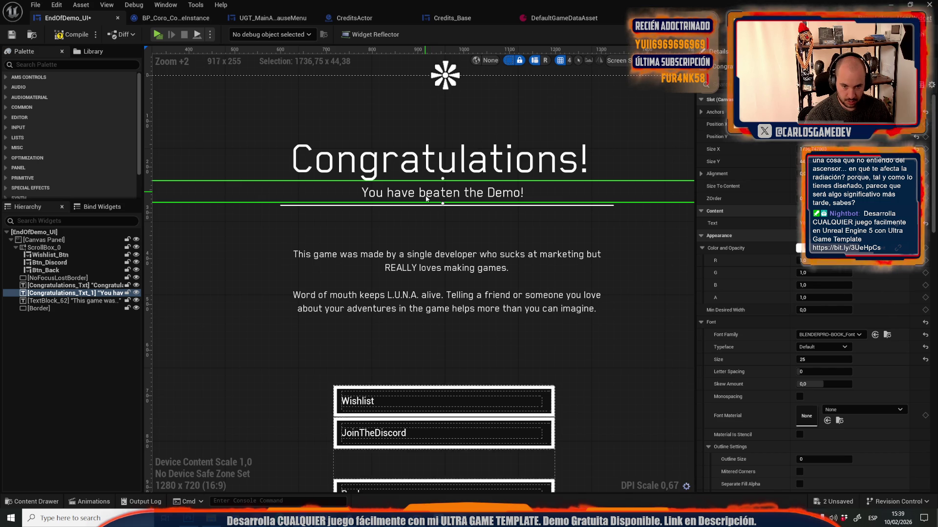
click(203, 209)
scroll(203, 209, down, 1)
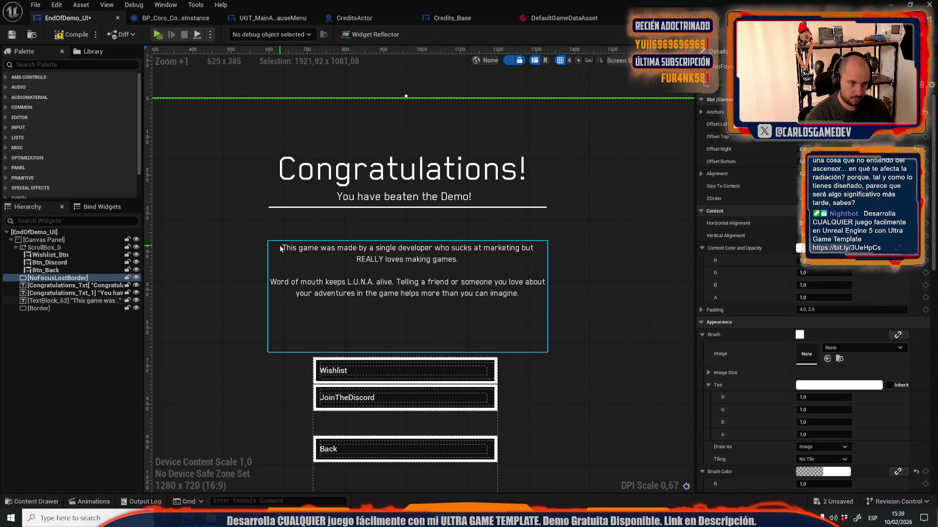
click(320, 255)
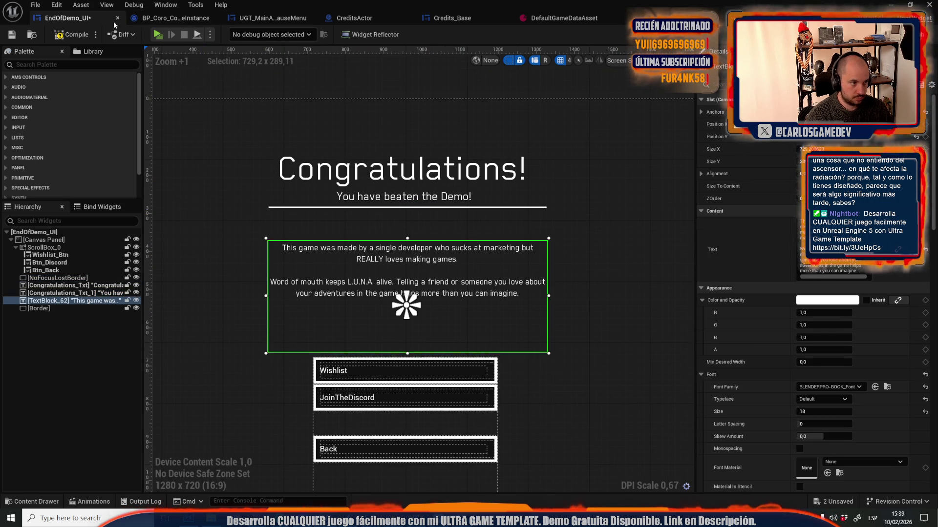
click(63, 37)
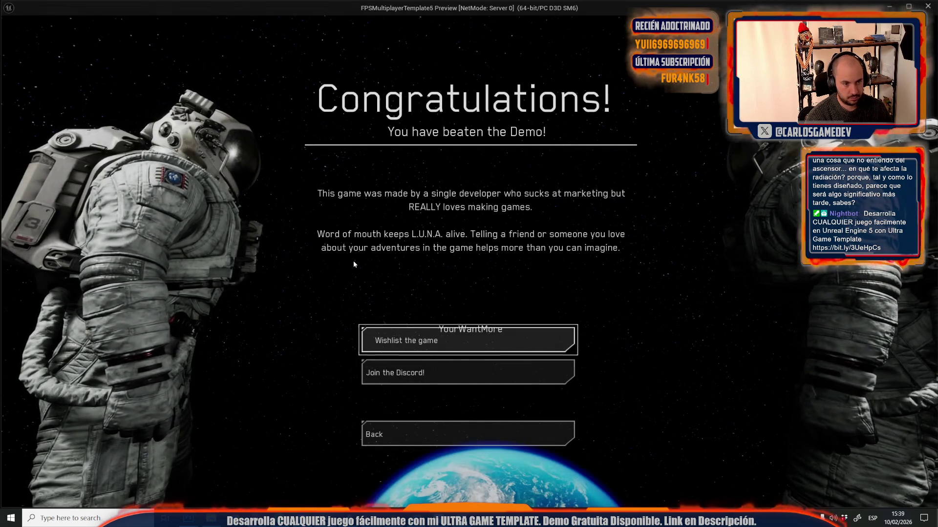
key(Escape)
- Disconnect YourWantMore from the Append node and remove its two spare pins, leaving A, B, C
click(467, 18)
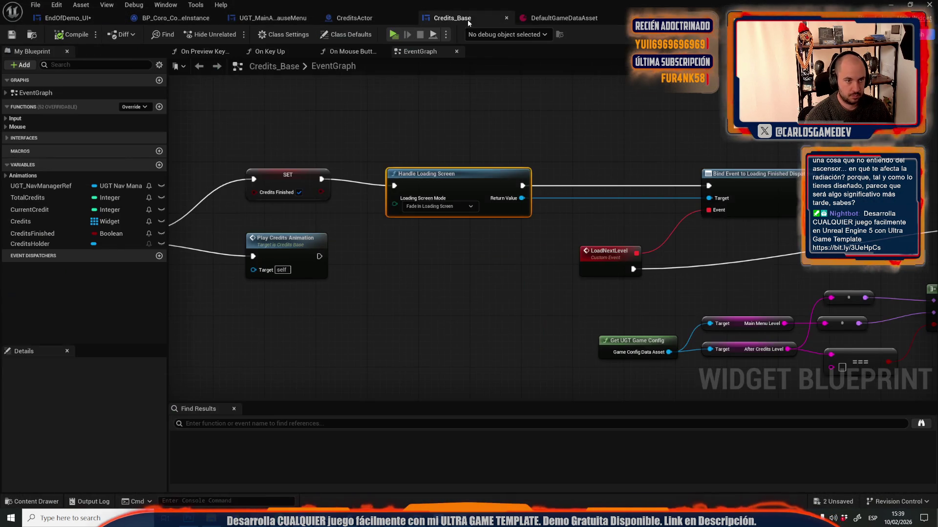
scroll(599, 183, down, 5)
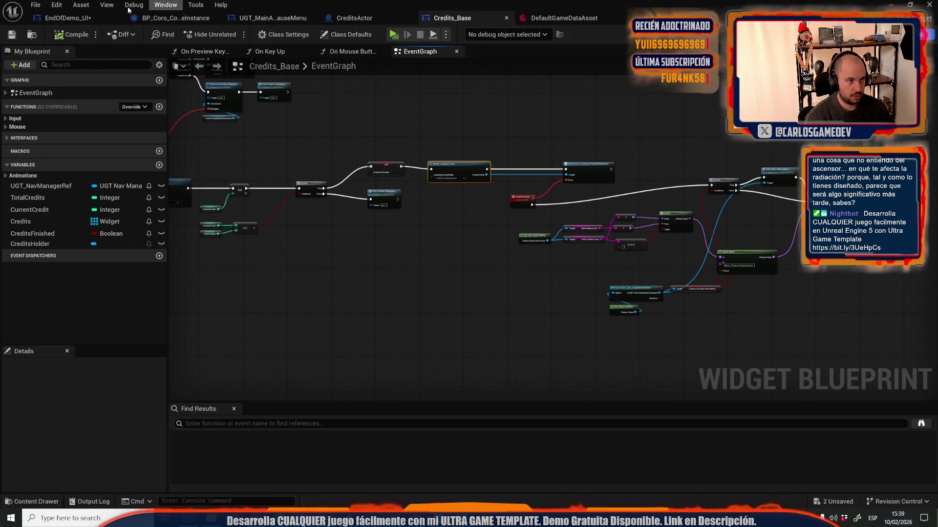
click(68, 18)
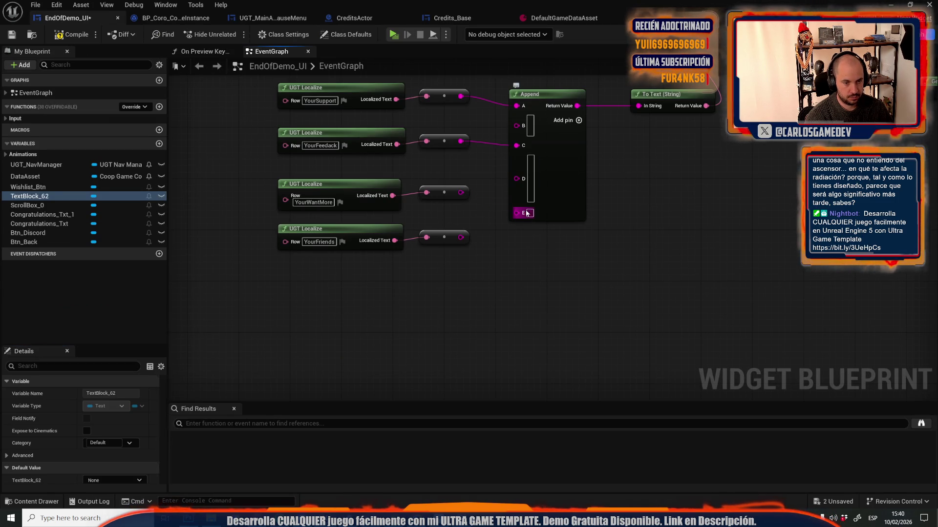
alt+click(517, 211)
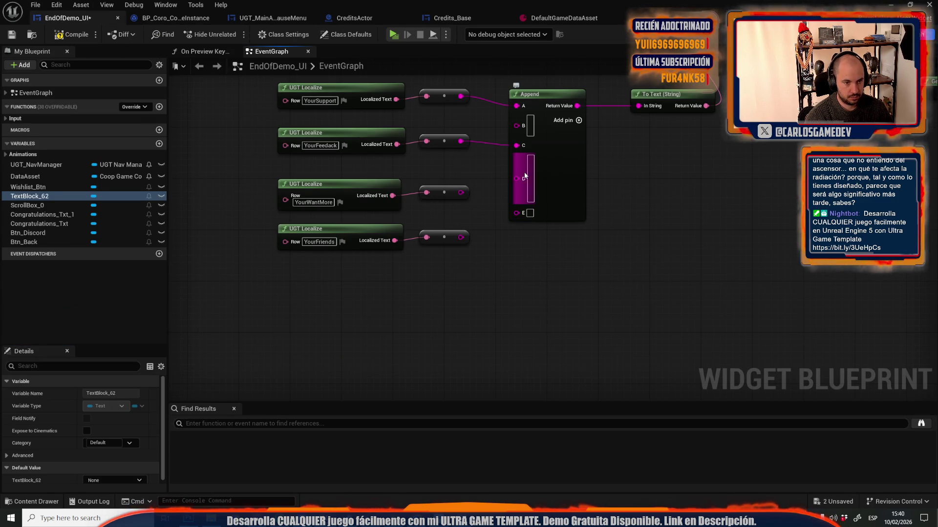
right_click(516, 179)
click(545, 302)
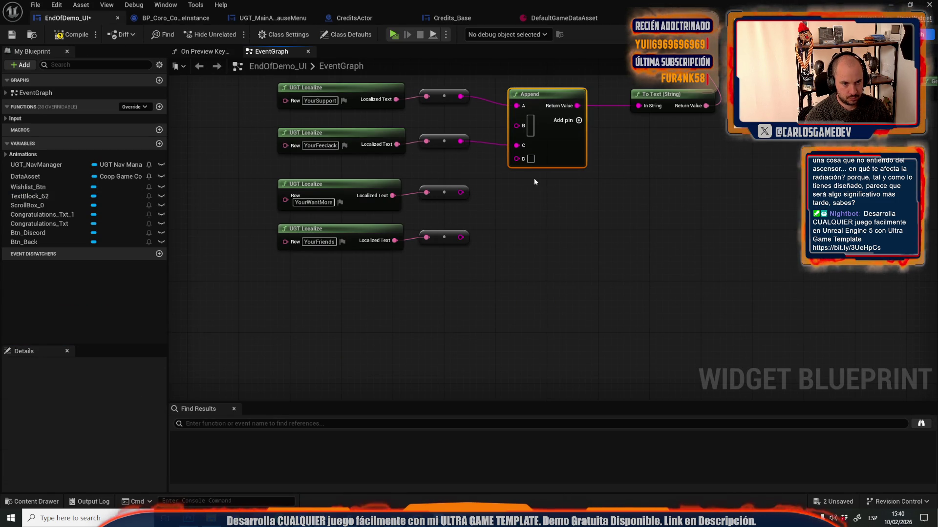
right_click(516, 158)
click(546, 281)
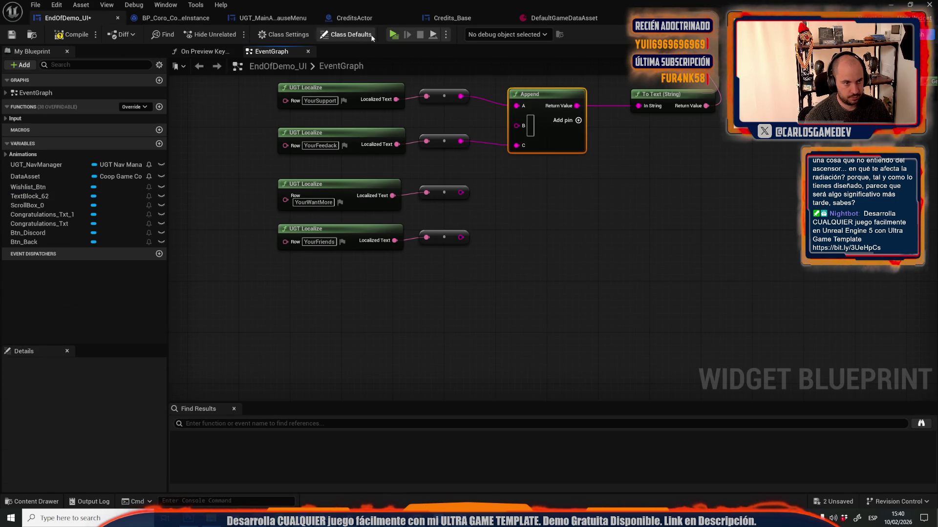
- Play-test the end-of-demo screen without the YourWantMore line
click(392, 37)
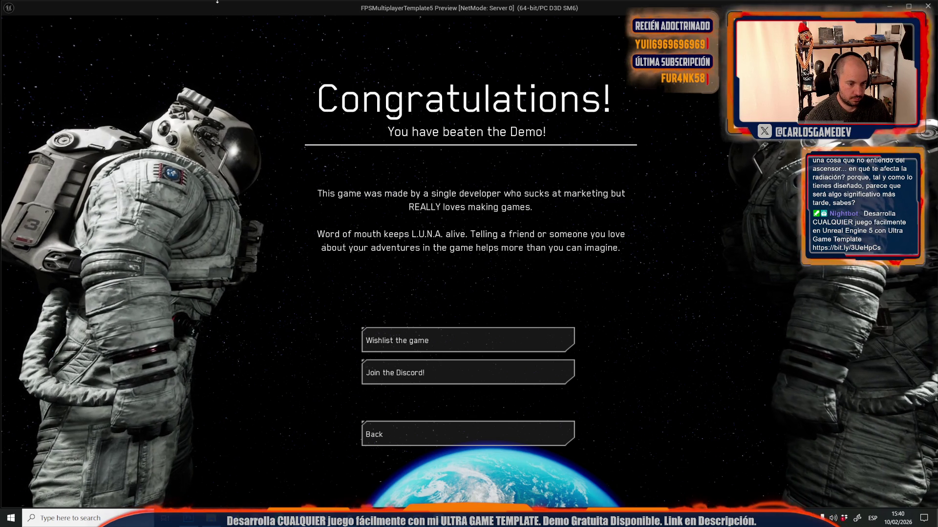
key(Escape)
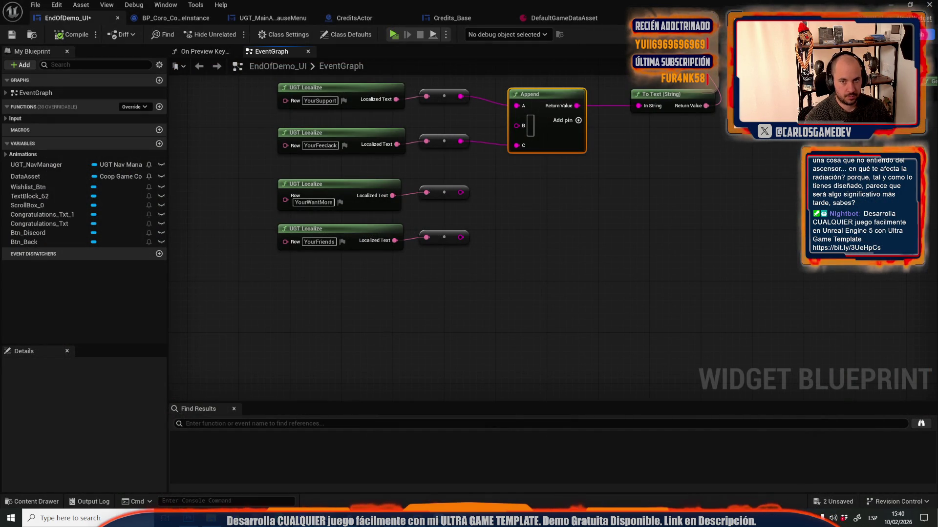
click(908, 34)
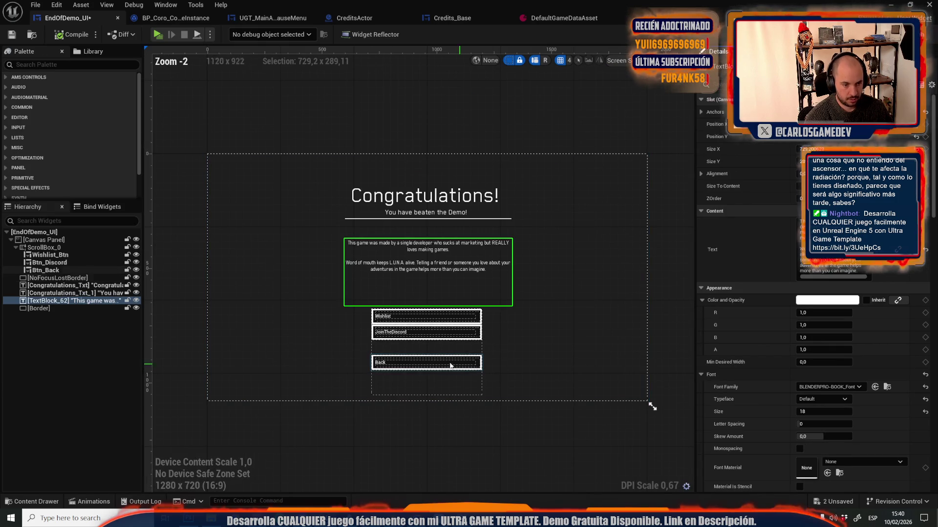
- Disable the Wishlist and Discord buttons on consoles, Switch, Android, VR and iOS, keeping Mac
ctrl+click(457, 316)
scroll(833, 327, down, 5)
scroll(834, 327, down, 10)
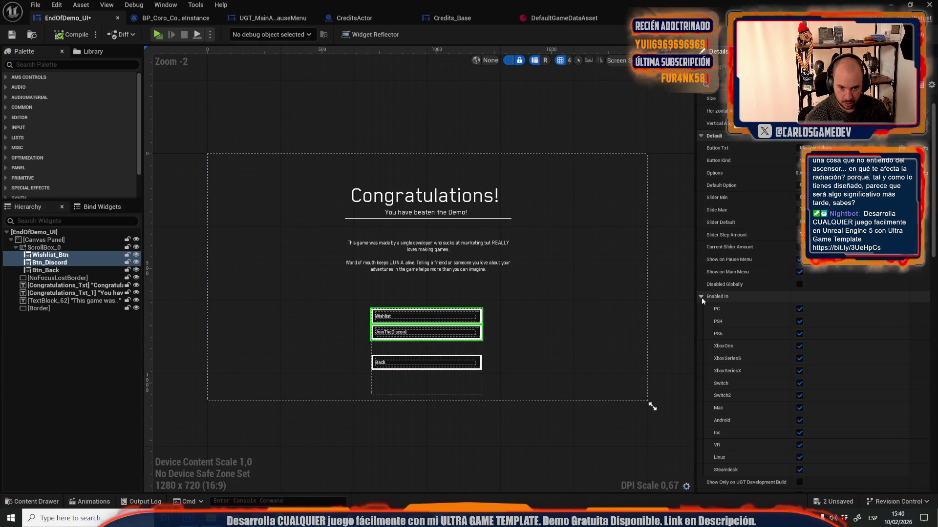
click(799, 322)
click(799, 334)
click(799, 346)
click(800, 359)
click(800, 371)
click(799, 384)
click(800, 396)
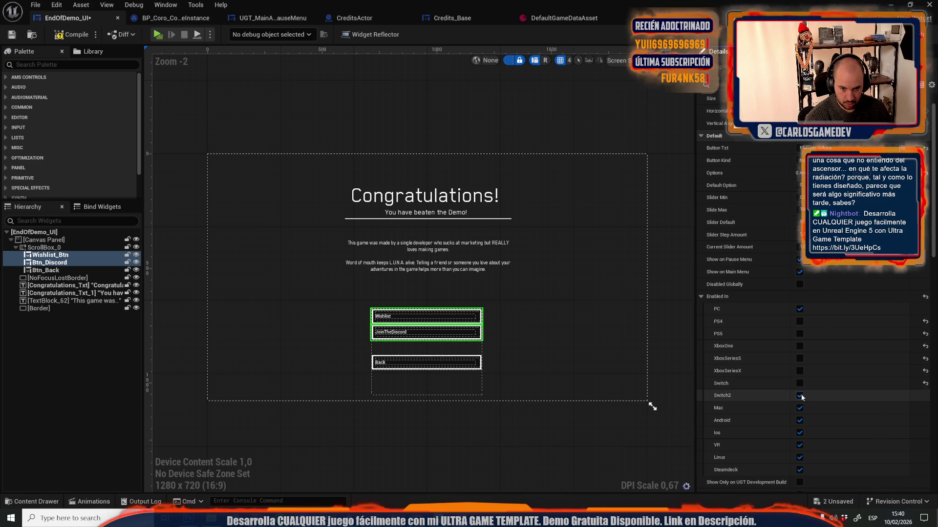
click(800, 420)
click(799, 444)
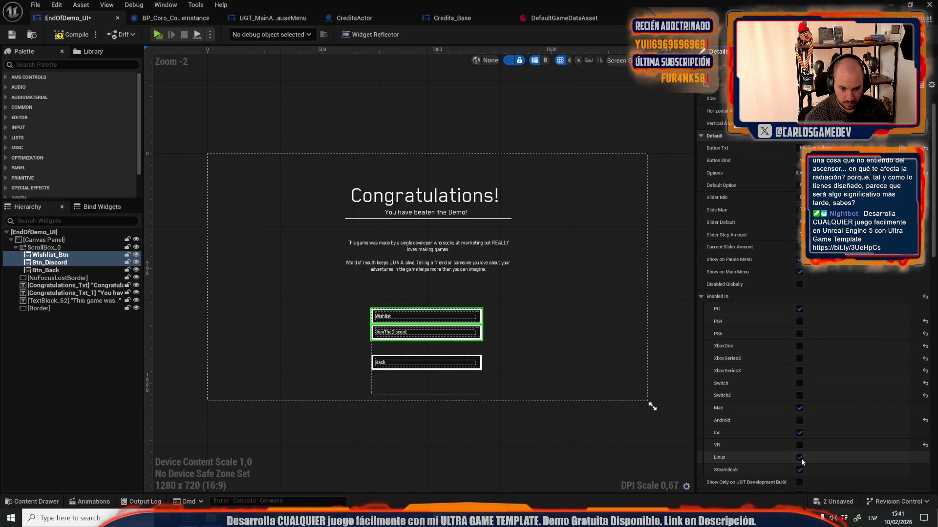
click(800, 409)
click(800, 432)
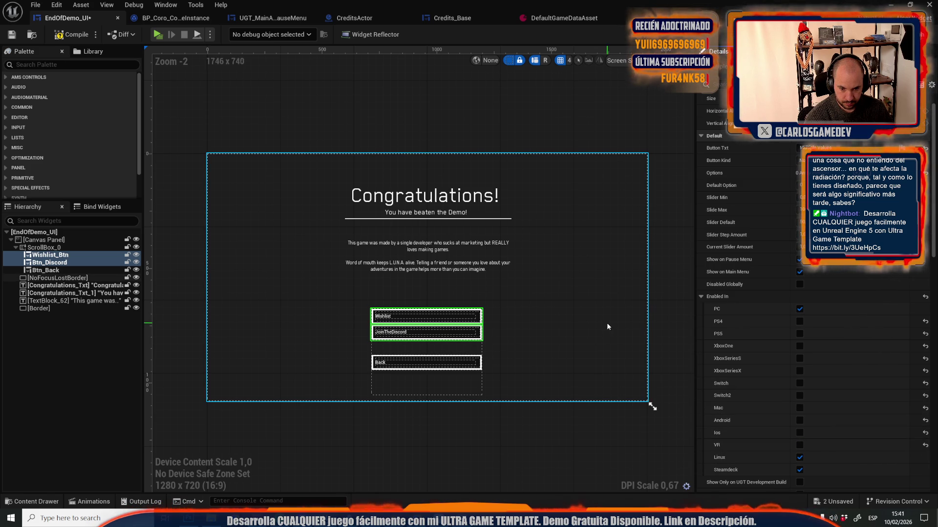
click(799, 407)
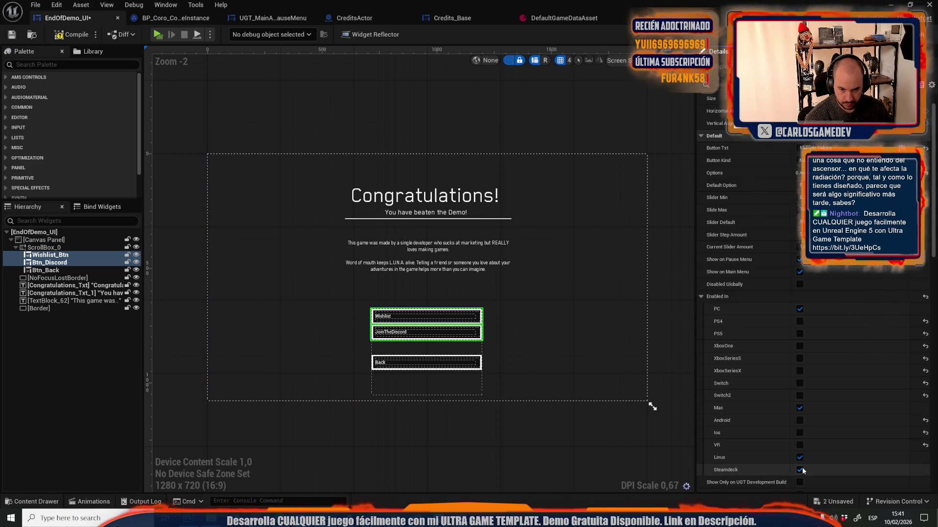
- Recompile the widget, select the body text block, and bring up the localization spreadsheet
click(448, 456)
click(64, 35)
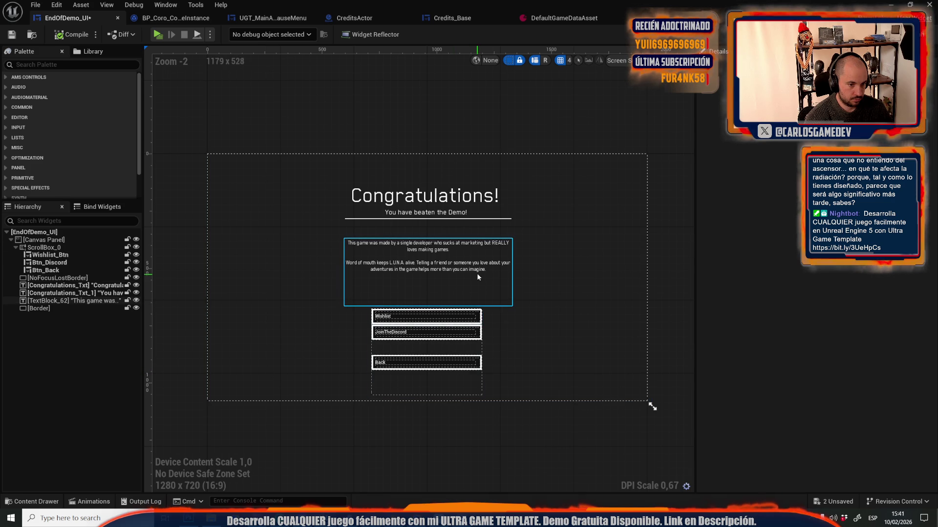
click(376, 293)
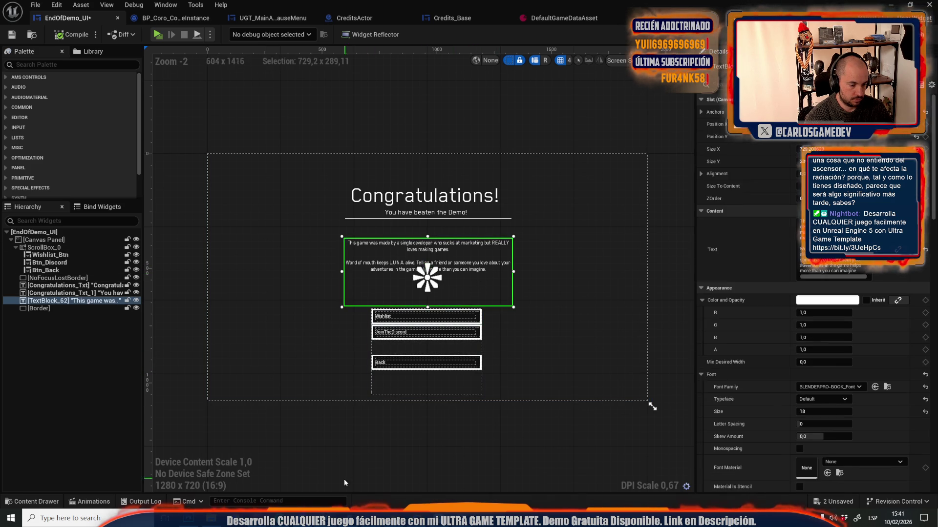
click(394, 509)
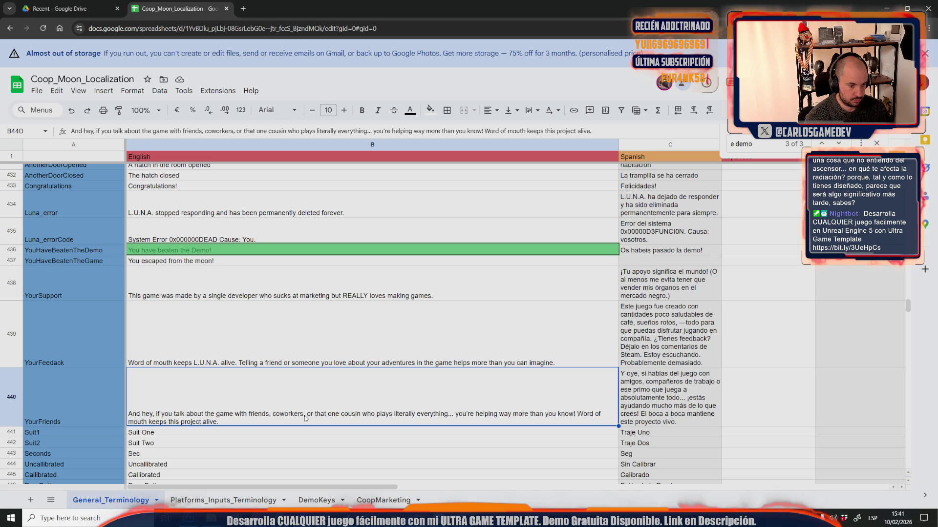
- Delete row 440 (YourFriends) and copy the complete YourFeedback English text from cell B439
right_click(17, 390)
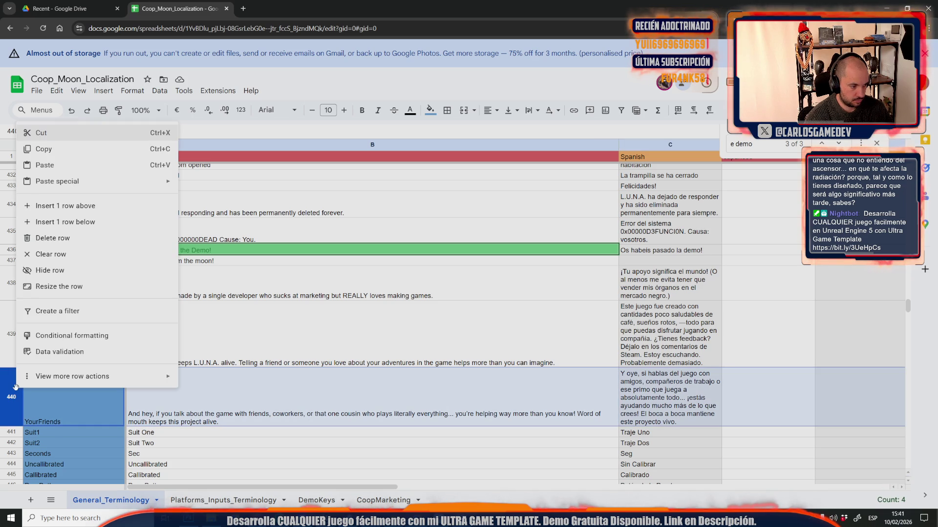
click(64, 238)
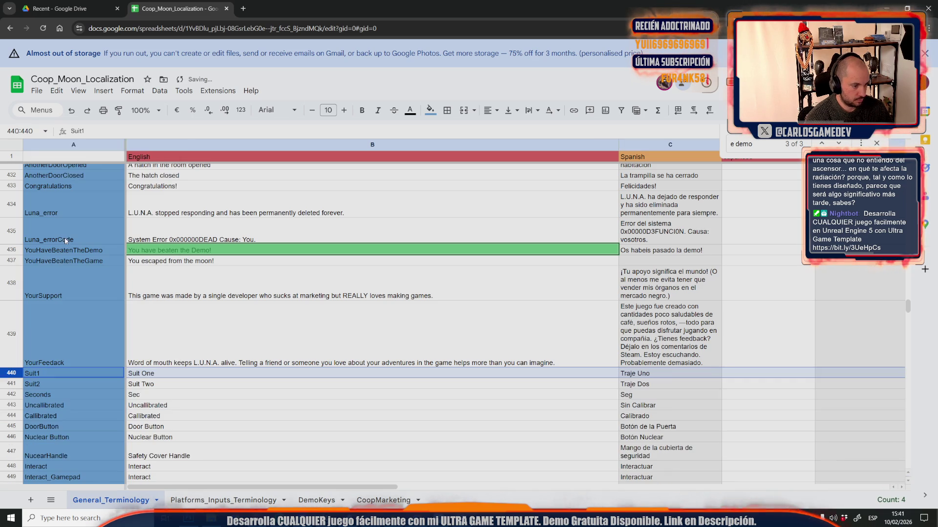
double_click(261, 360)
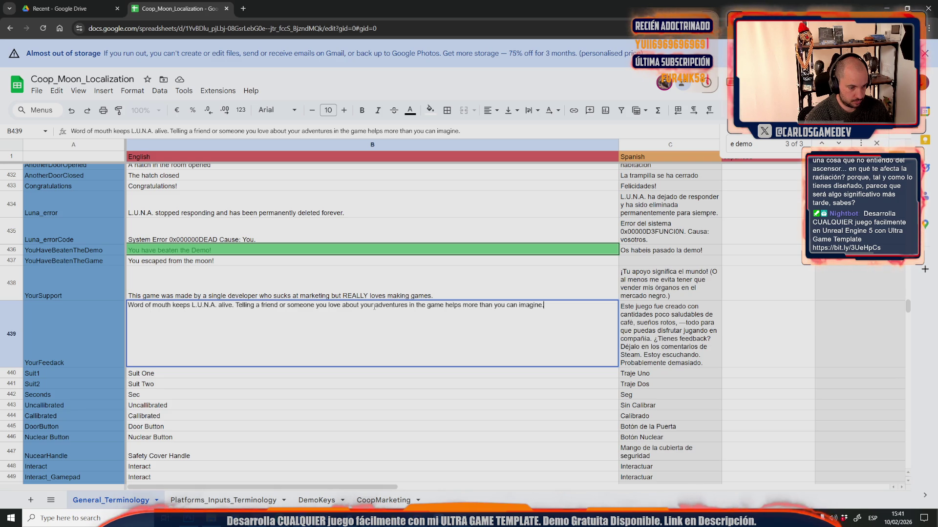
drag(408, 307, 259, 307)
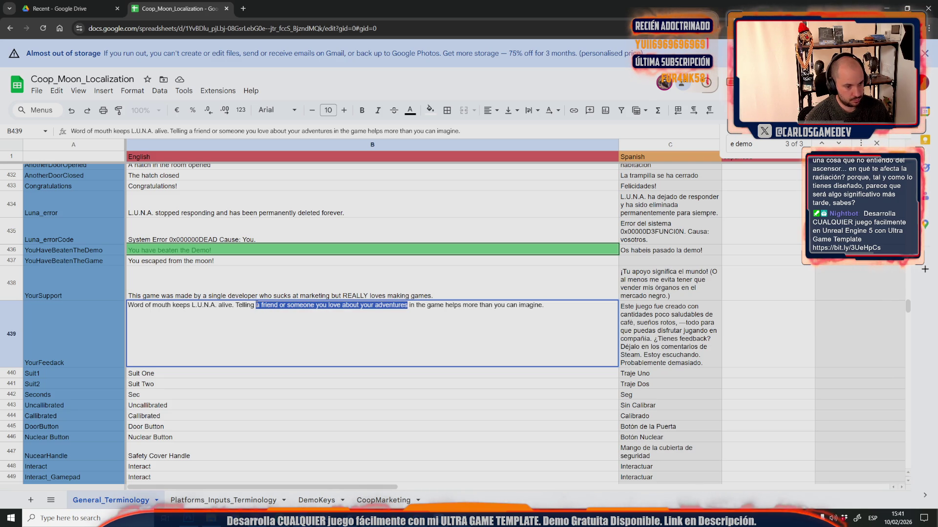
triple_click(260, 305)
key(ctrl+c)
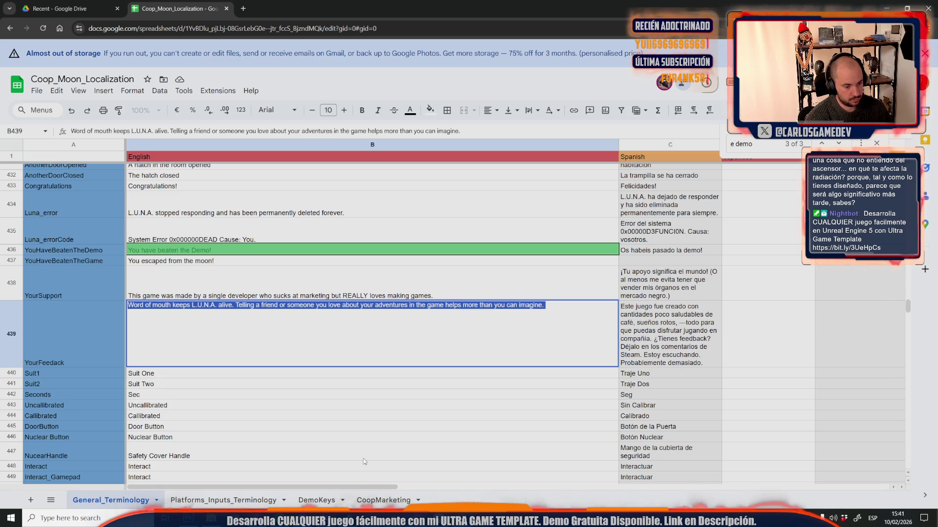
key(alt+Tab)
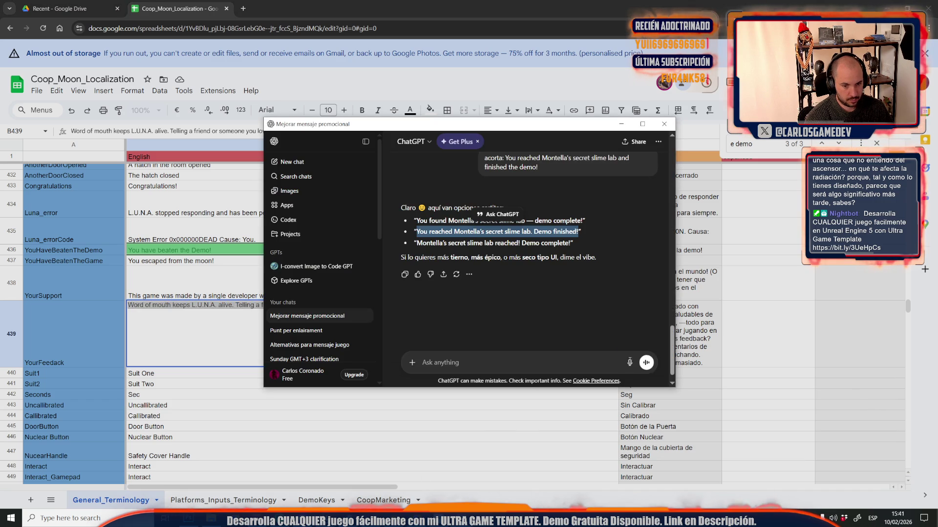
- Dictate a request for a more personal rewrite and send it with the pasted YourFeedback text
click(630, 364)
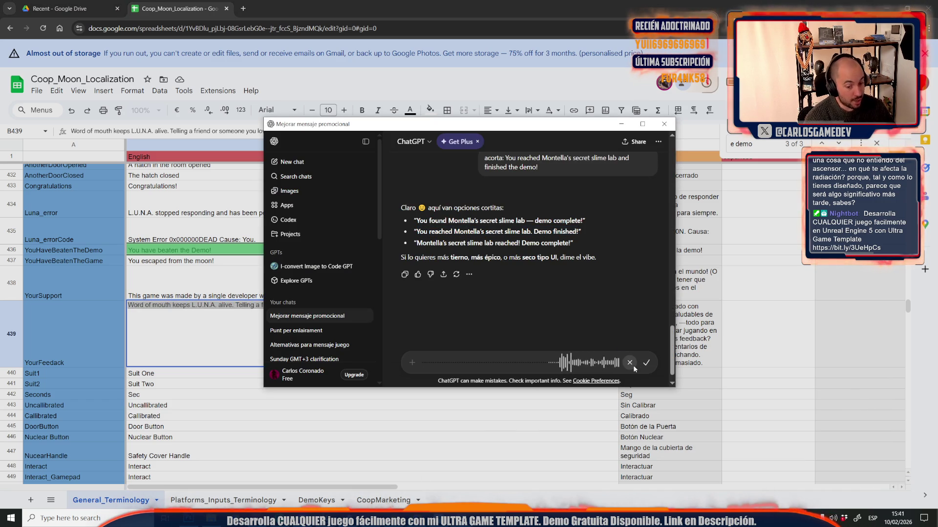
click(651, 365)
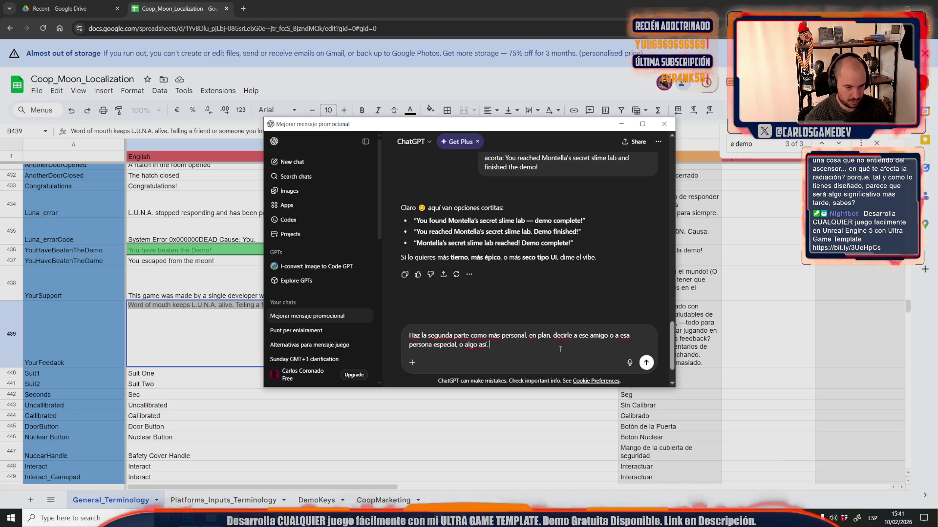
key(ctrl+v)
key(Return)
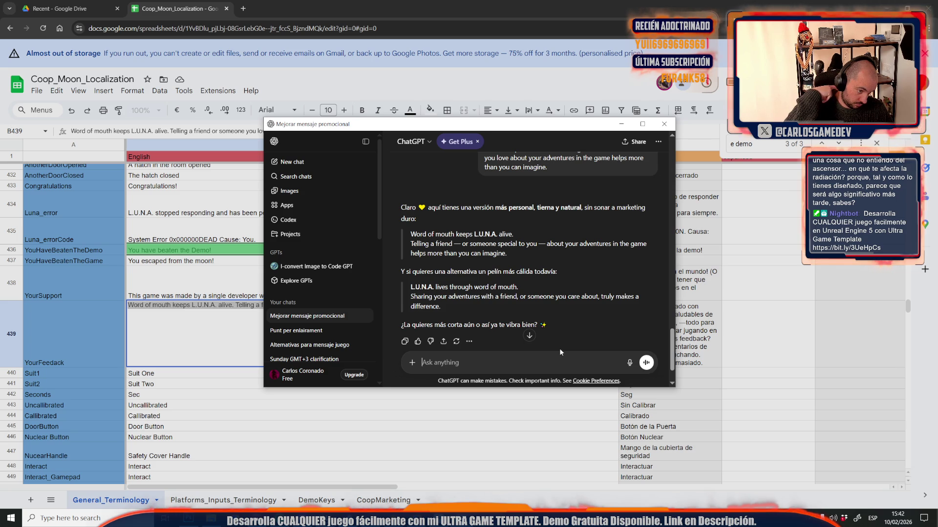
- Clear the B439 text highlight, then send ChatGPT the follow-up 'mas love. 10 variantes'
key(alt+Tab)
click(263, 329)
key(alt+Tab)
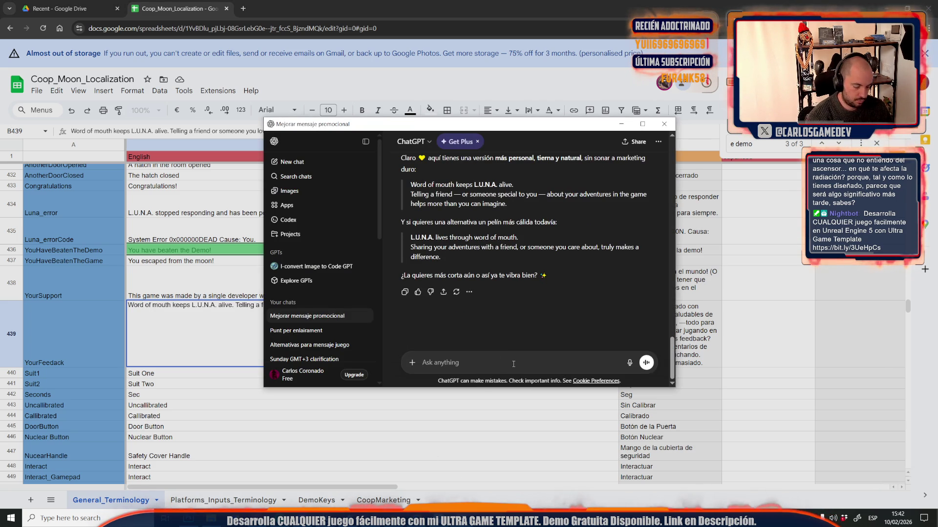
text(mas love. 1)
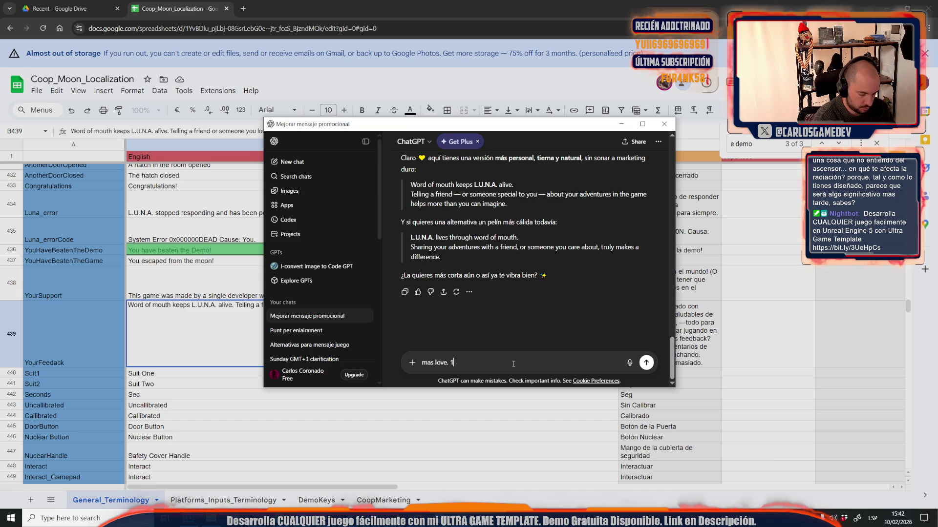
text(s)
key(Return)
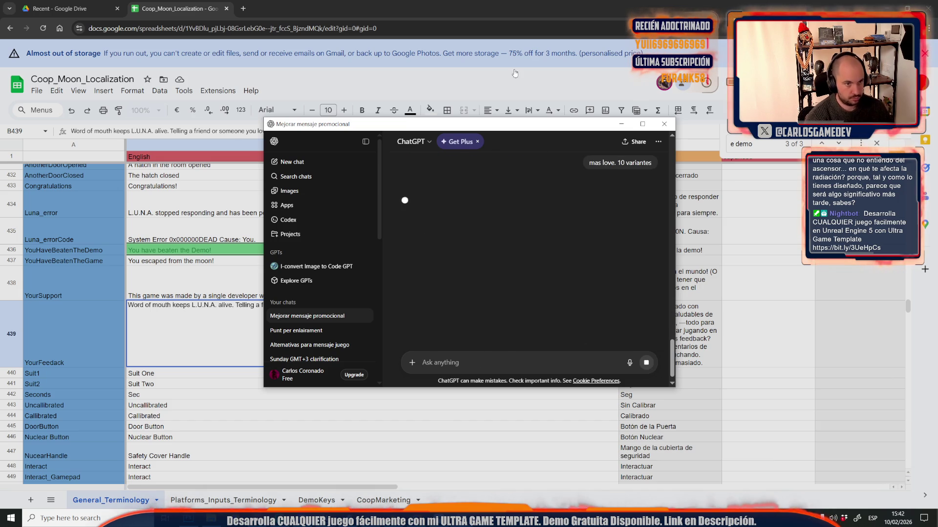
click(437, 2)
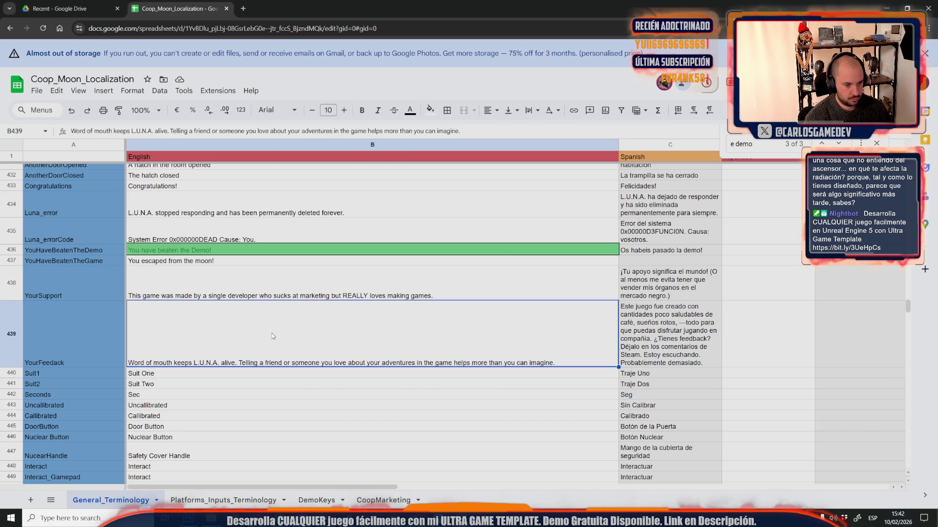
- In B439, change 'Telling a friend' to 'Telling that friend', checking ChatGPT's suggestions
key(Right)
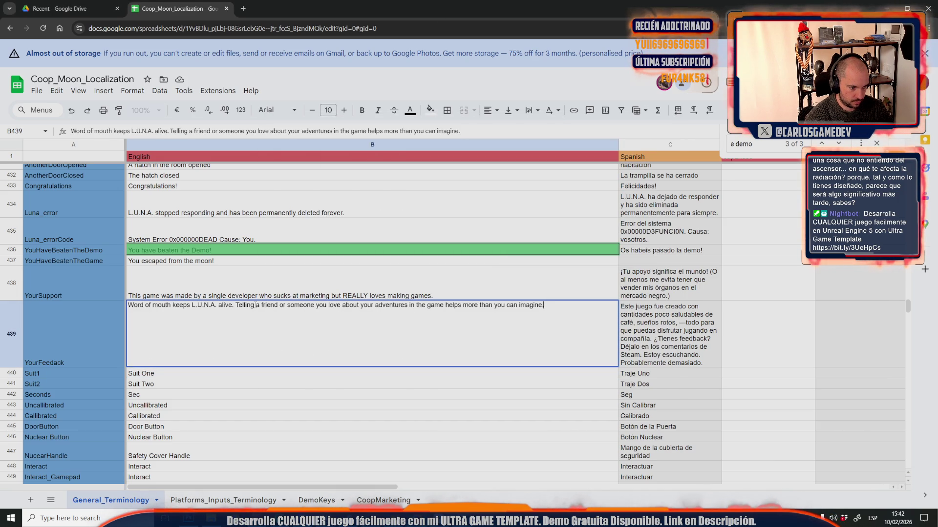
mouse_move(255, 305)
mouse_down()
mouse_move(332, 314)
mouse_move(268, 314)
mouse_up()
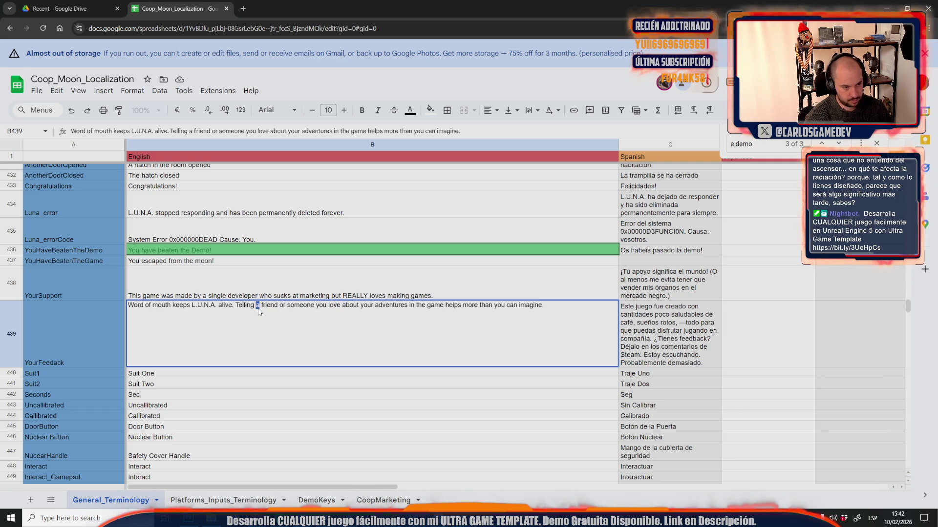
text(that)
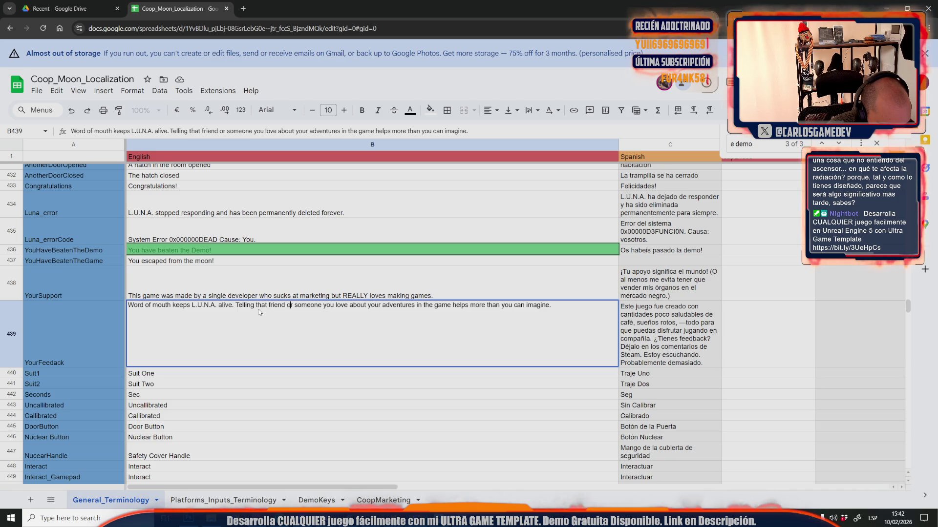
key(Right)
key(Right)
key(Right)
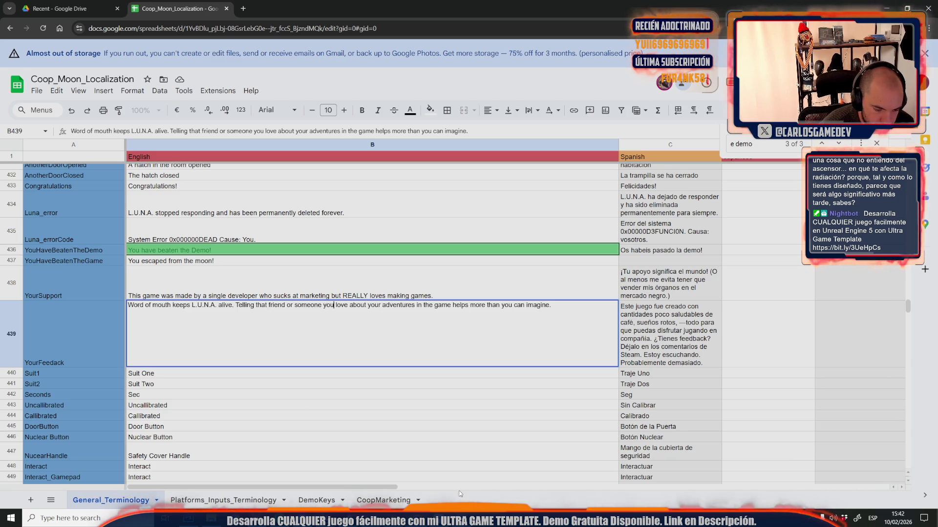
key(alt+Tab)
scroll(471, 286, up, 10)
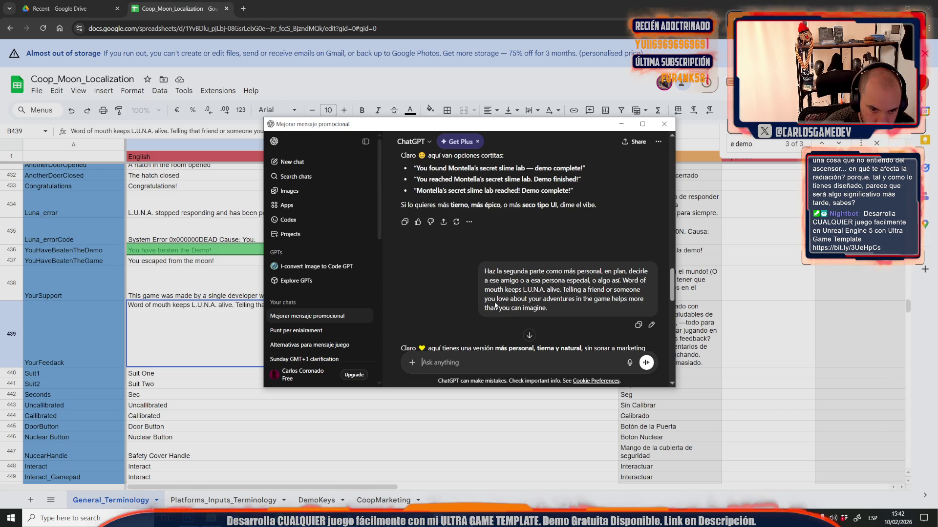
key(alt+Tab)
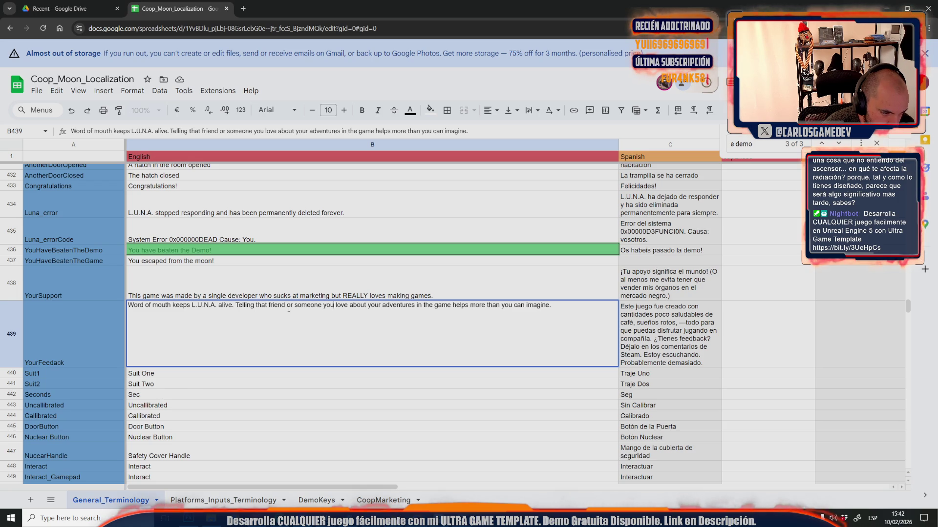
- Replace 'someone you love' with 'that special someone', then send the revised line to ChatGPT
drag(296, 309, 346, 310)
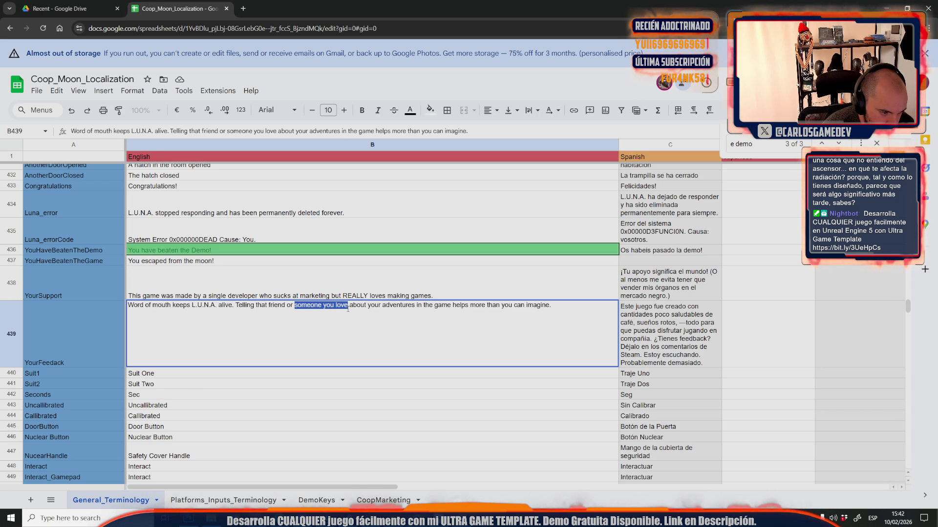
text(that special so)
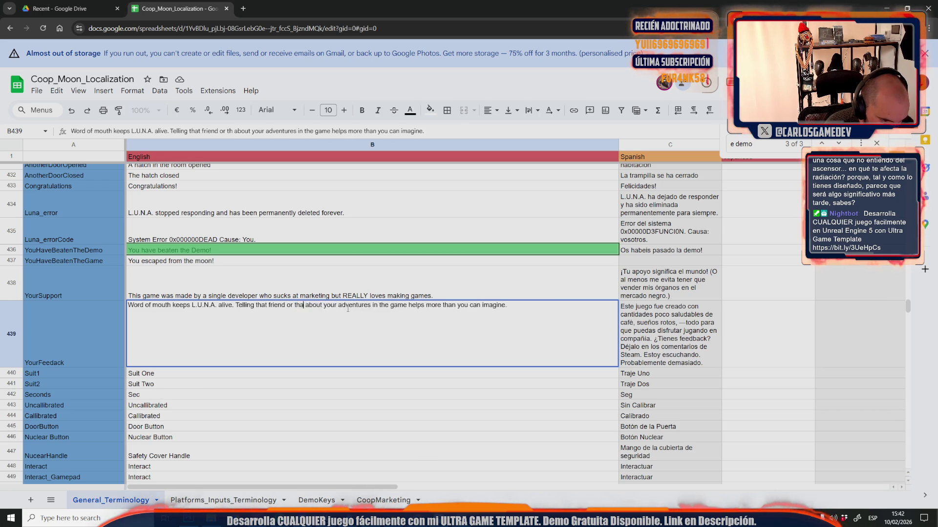
text(meone)
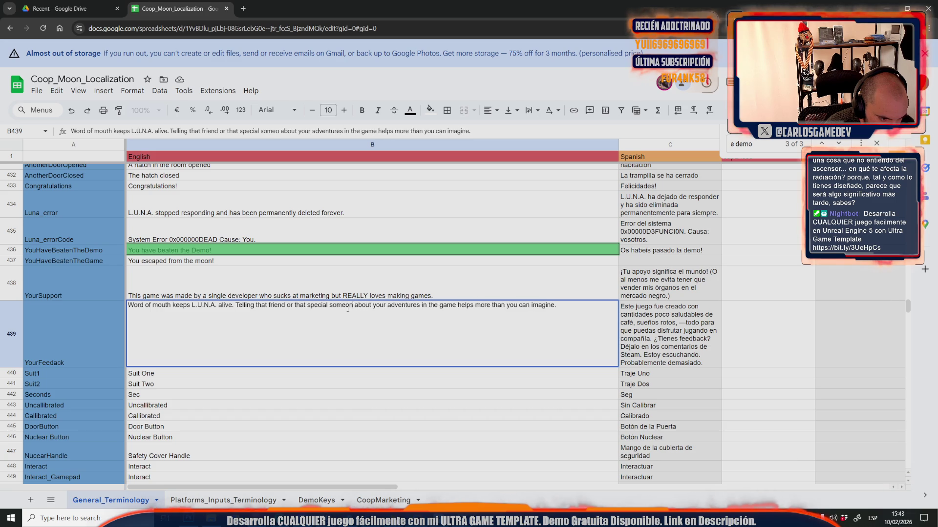
key(ctrl+a)
key(ctrl+c)
key(alt+space)
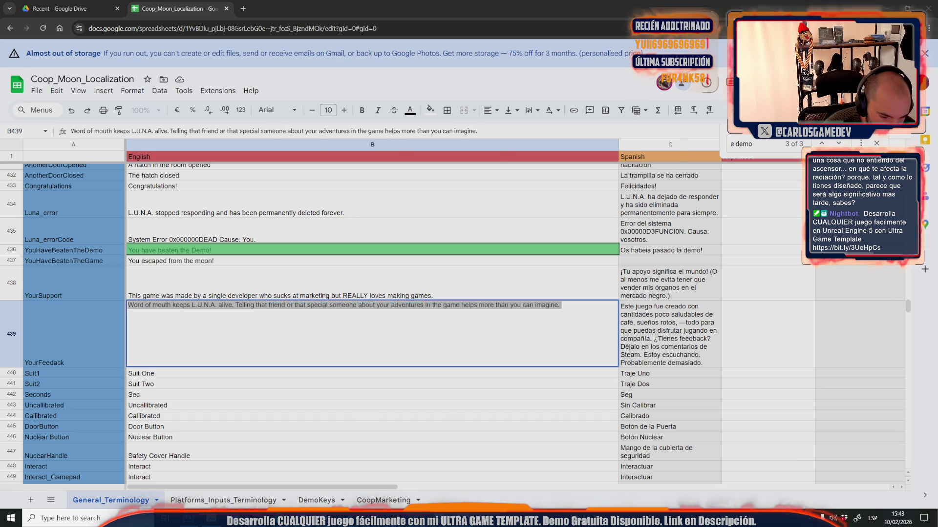
key(ctrl+v)
key(Return)
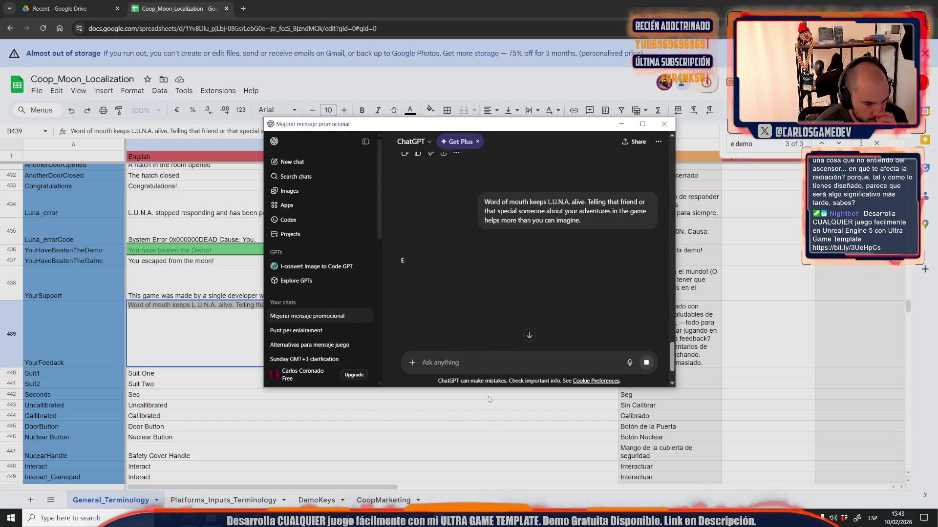
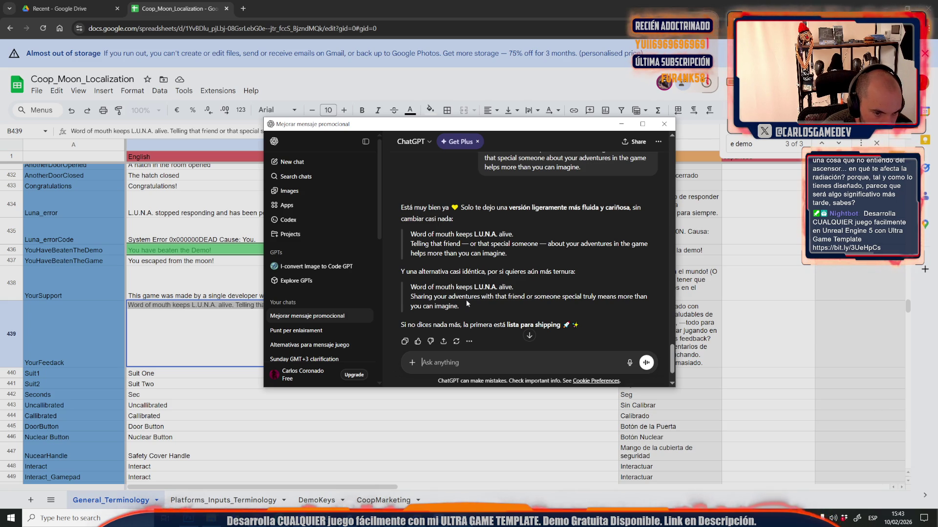
- Select the warmer 'Sharing your adventures…' alternative line in ChatGPT's reply
mouse_move(403, 295)
mouse_down()
mouse_move(474, 297)
mouse_move(503, 315)
mouse_move(511, 304)
mouse_move(512, 313)
mouse_move(477, 307)
mouse_up()
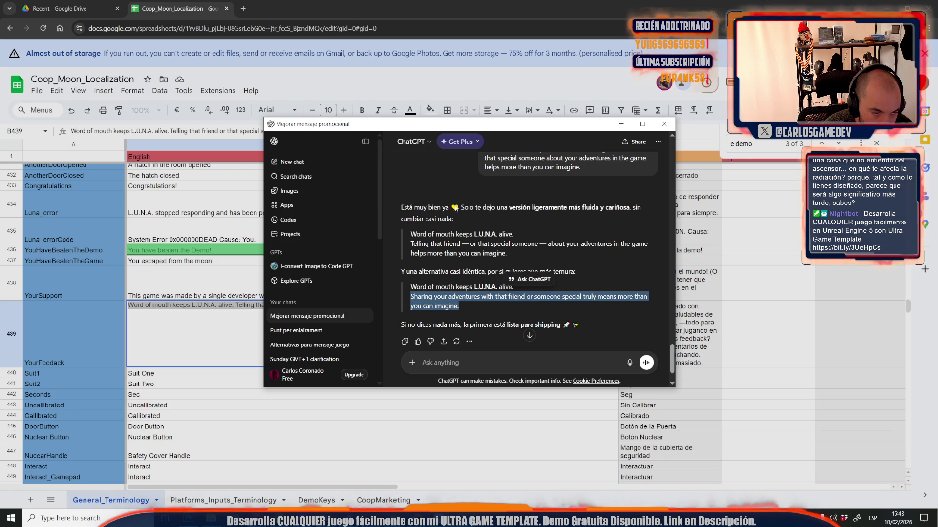
mouse_move(488, 125)
mouse_down()
mouse_move(674, 174)
mouse_move(698, 363)
mouse_move(689, 362)
mouse_move(642, 140)
mouse_up()
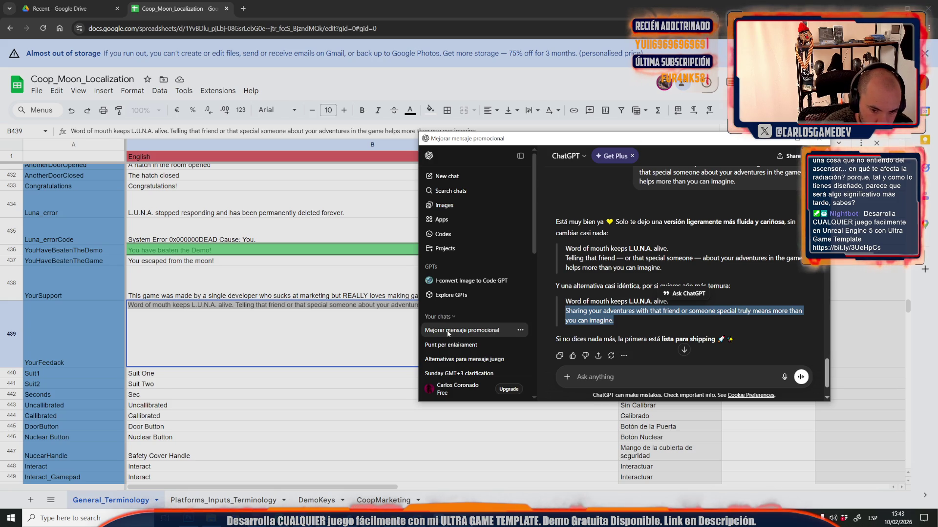
drag(674, 270, 564, 261)
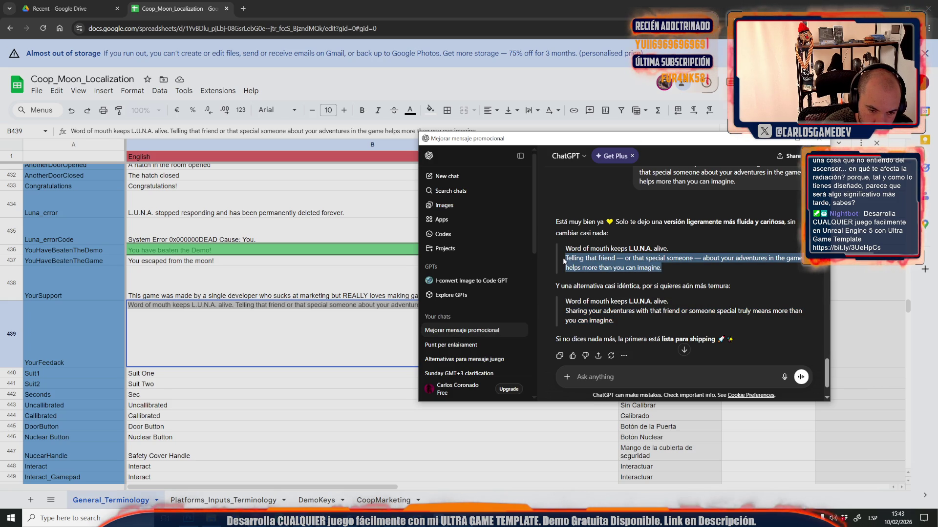
drag(563, 261, 564, 262)
click(616, 335)
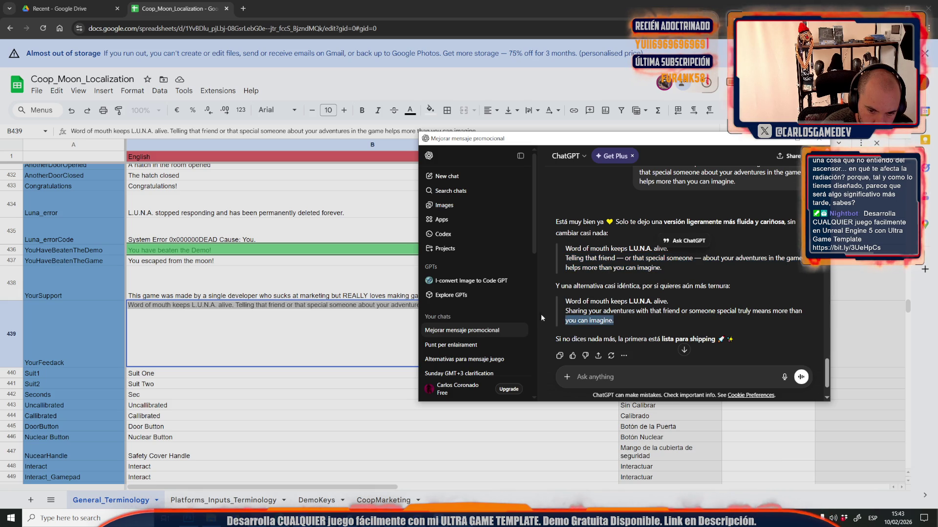
triple_click(565, 313)
key(ctrl+c)
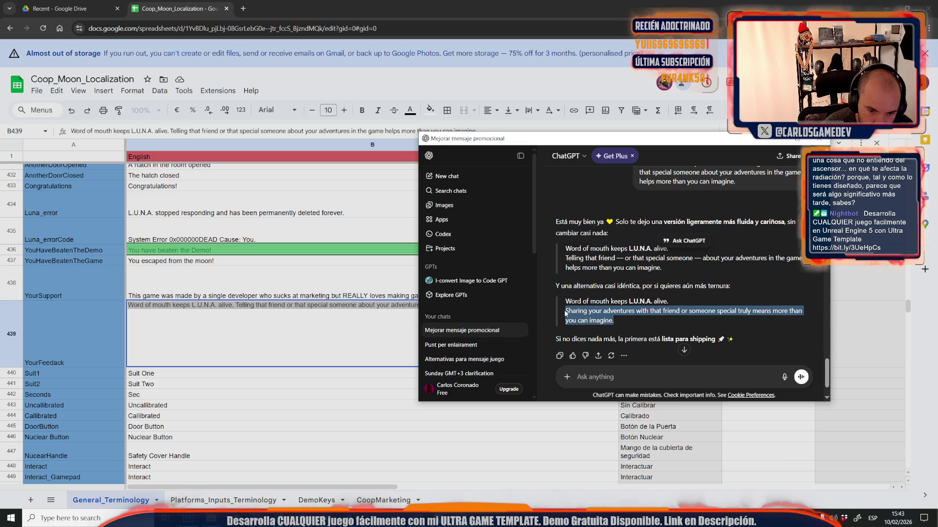
- In cell B439, replace the 'Telling that friend…' sentence with the copied line
click(302, 313)
double_click(303, 306)
key(ctrl+a)
click(305, 305)
drag(235, 305, 670, 296)
key(ctrl+v)
click(308, 305)
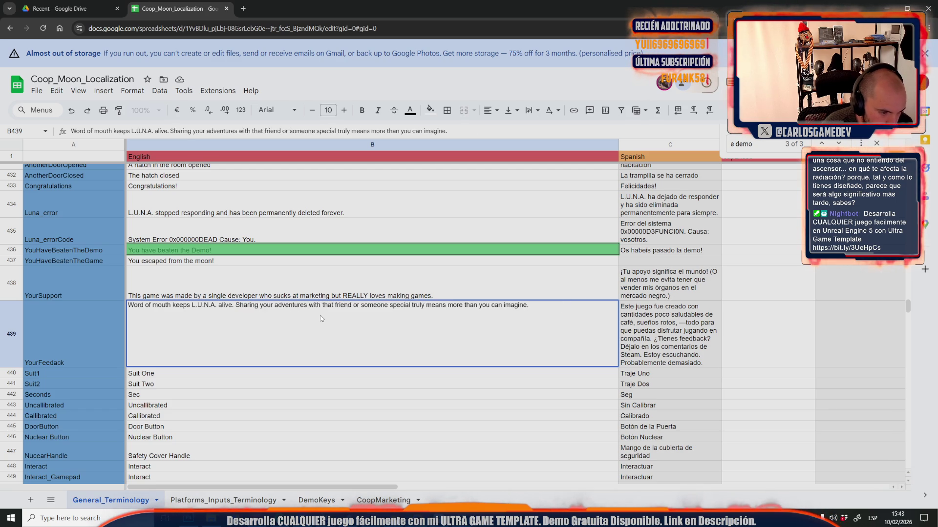
- Insert 'in Moontella' into the B439 feedback text
text(in Moontela)
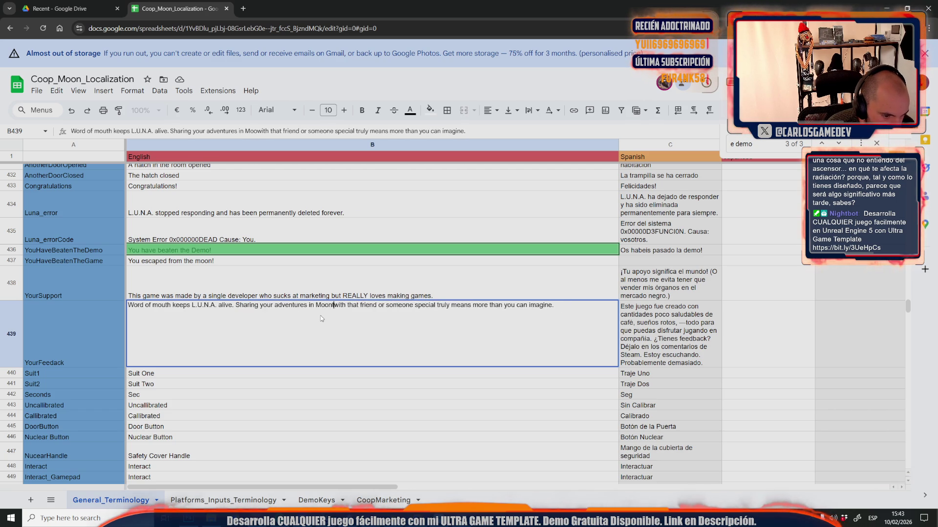
key(BackSpace)
text(la)
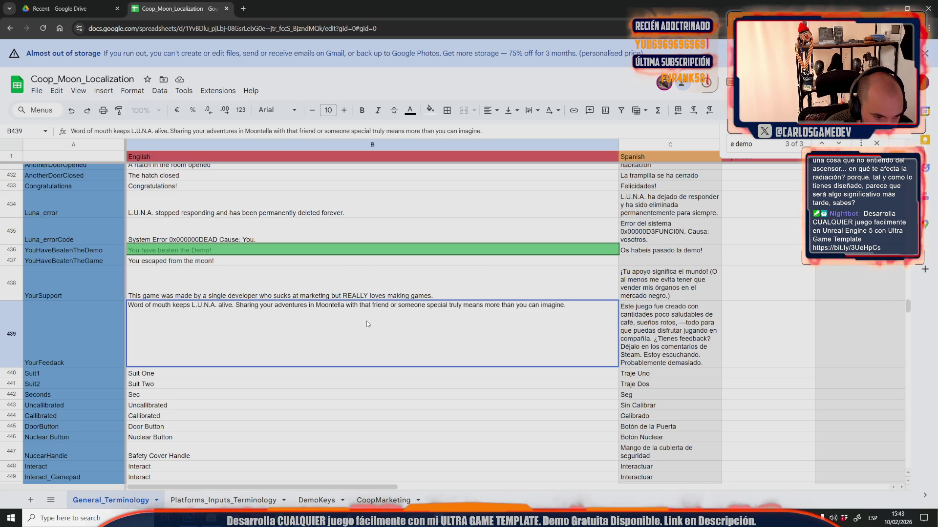
click(189, 519)
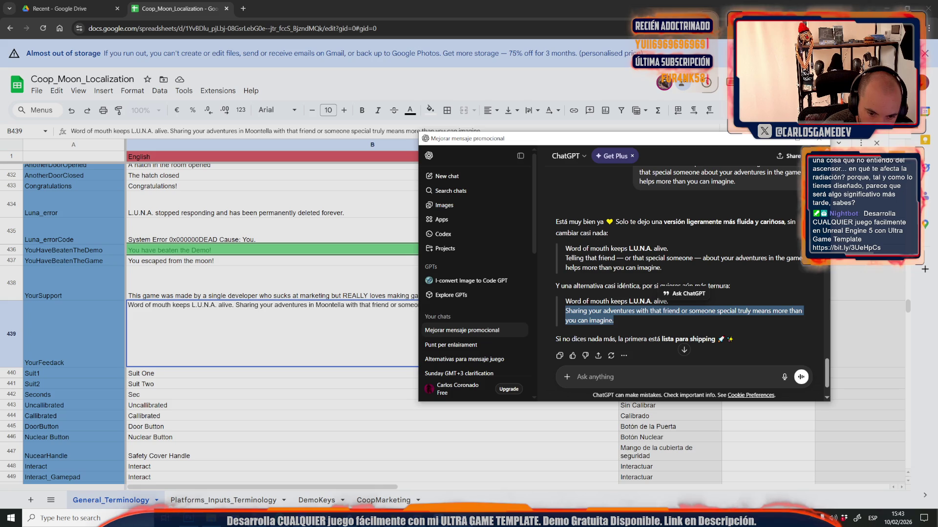
key(alt+Tab)
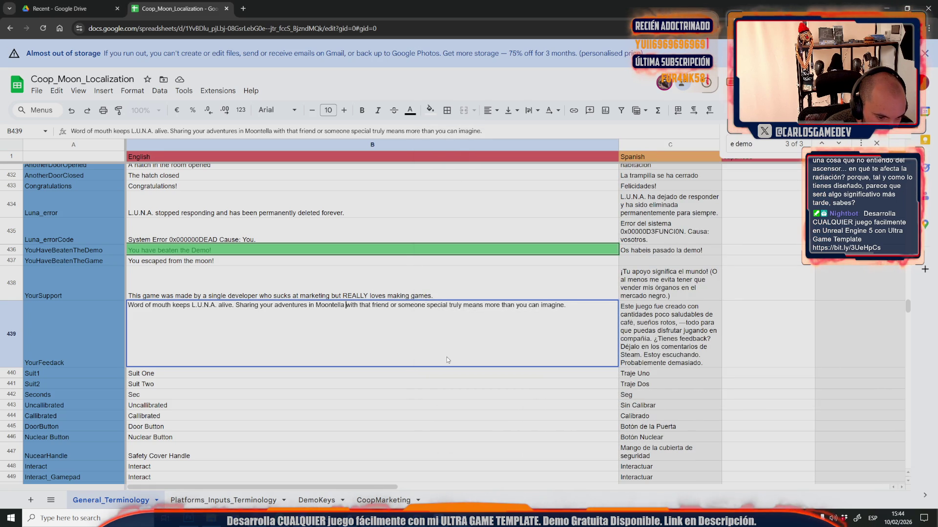
- Change 'means' to 'helps' in the feedback text and commit the cell
drag(482, 306, 462, 306)
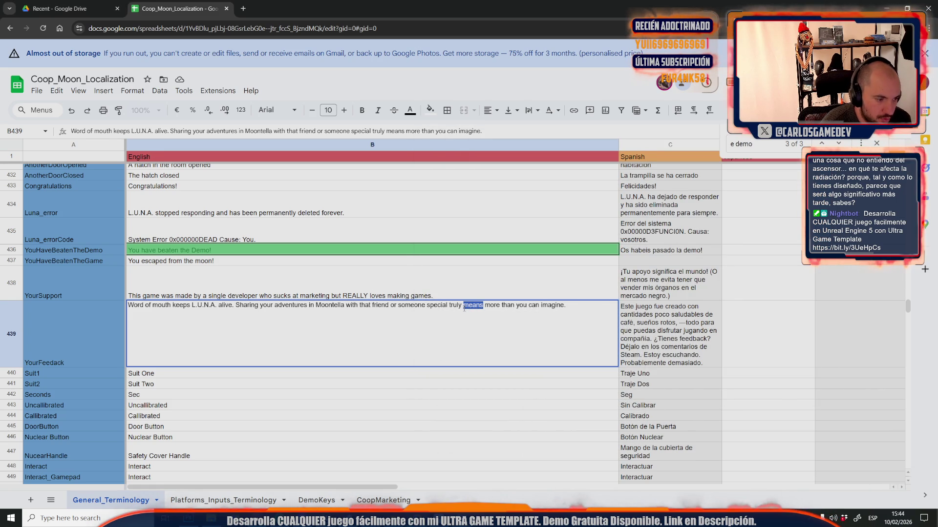
text(helps)
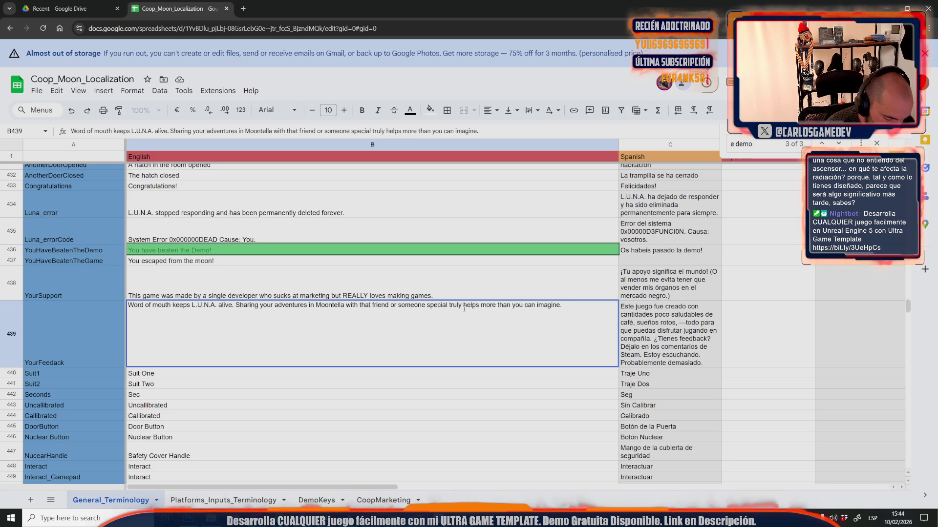
text( and means)
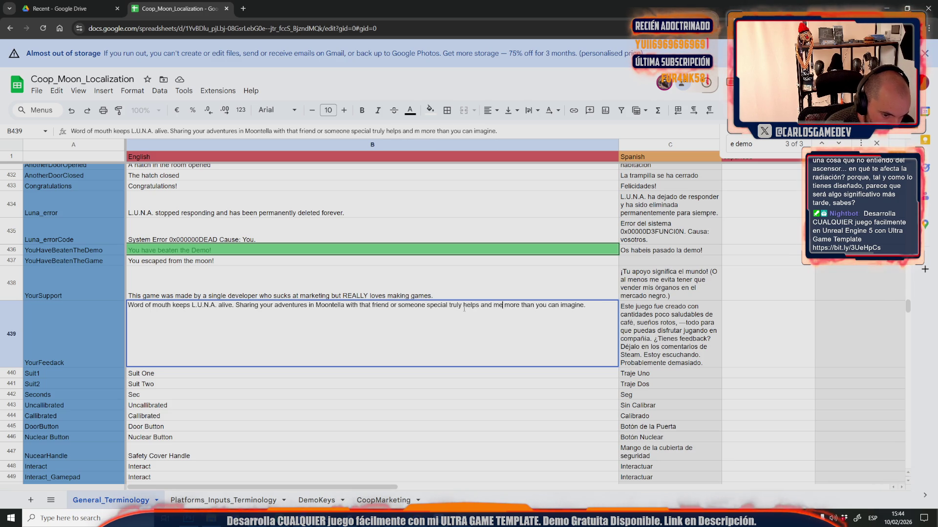
key(BackSpace)
key(BackSpace)
key(BackSpace)
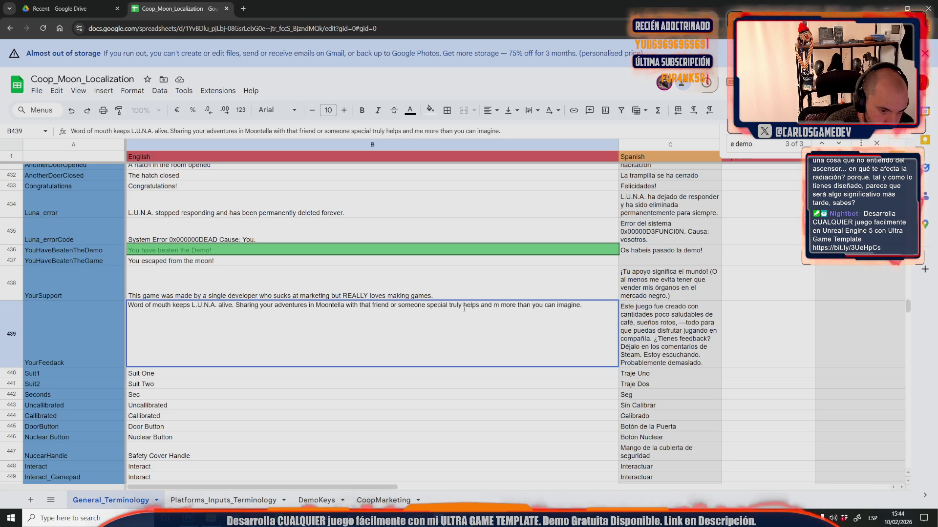
key(BackSpace)
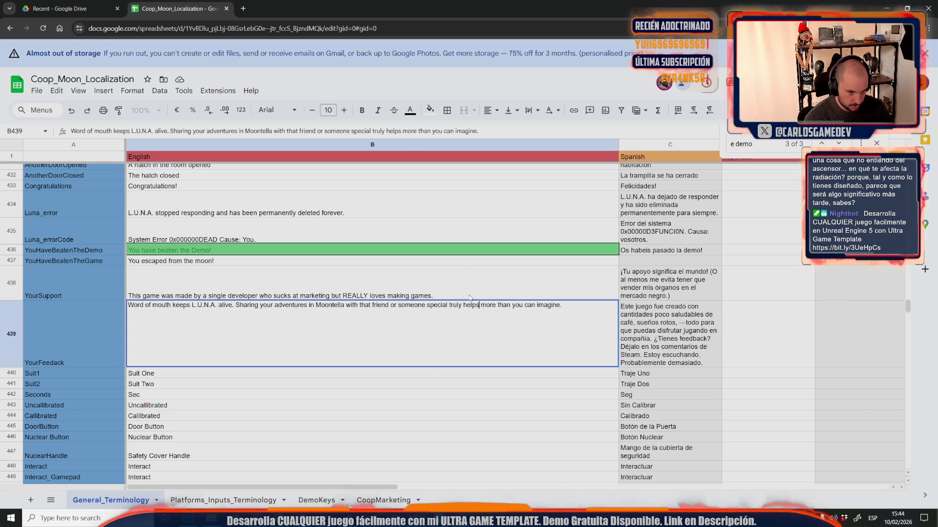
key(Return)
- Move the word-of-mouth sentence to the end of B439 and reword 'someone special'
click(227, 352)
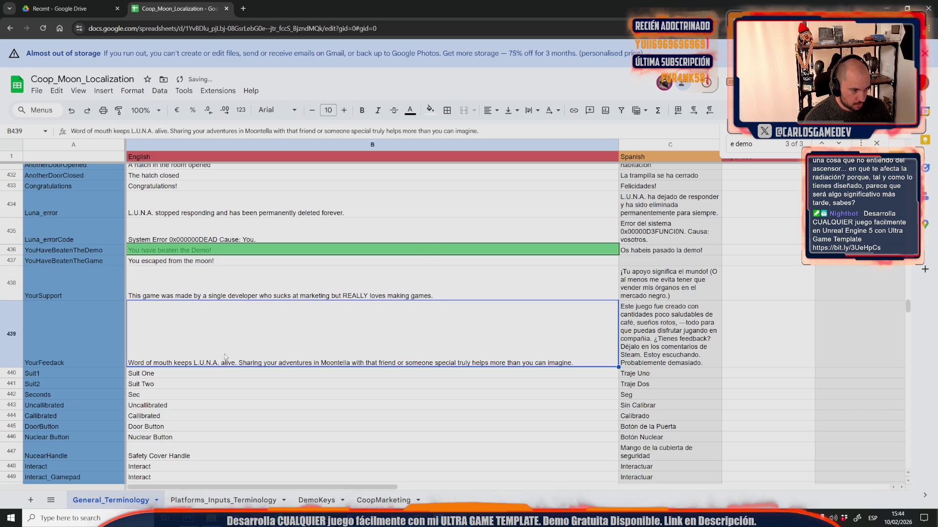
double_click(343, 350)
key(ctrl+a)
text(Sharing your adventures in Moontella with that friend or someone special truly helps more than you can imagine. Word of mouth keeps L.U.N.A. alive.)
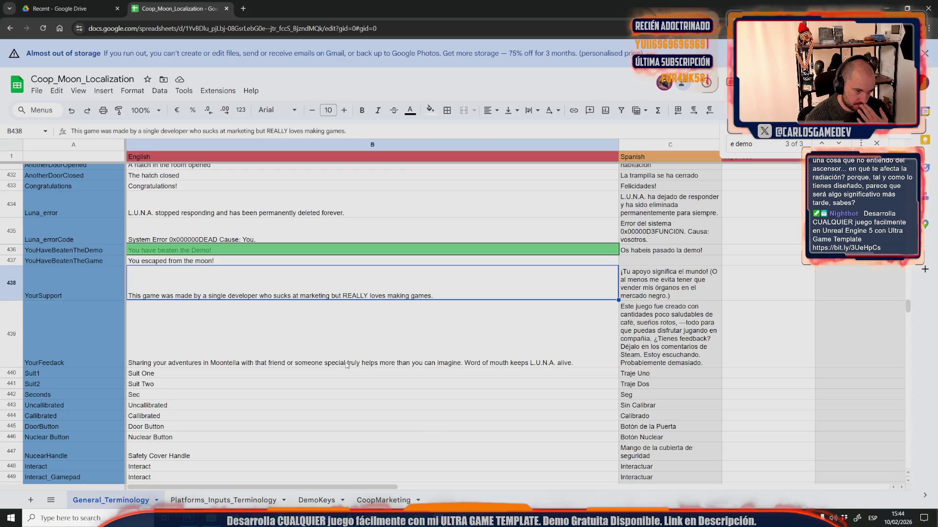
drag(341, 305, 292, 308)
text(special )
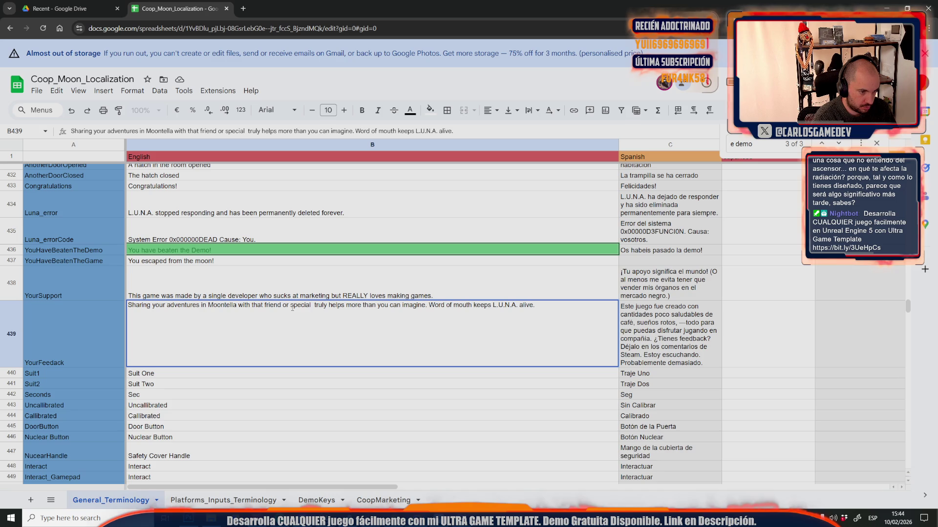
text(person)
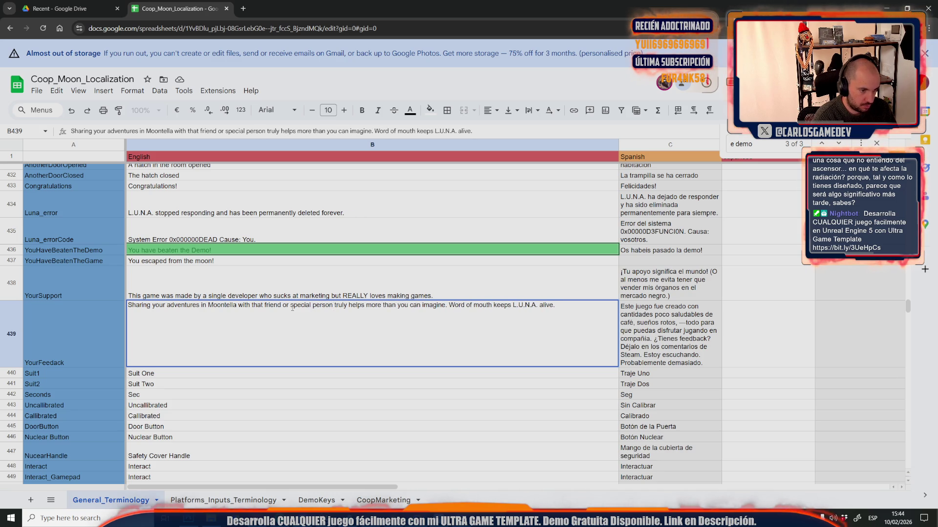
key(BackSpace)
key(BackSpace)
key(BackSpace)
text(someone)
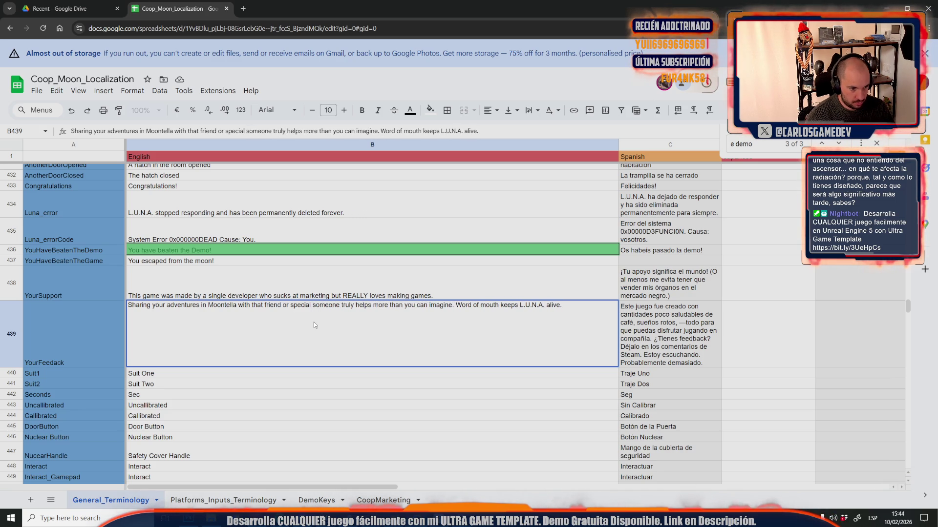
- Copy the full B439 feedback text and send it to ChatGPT for polishing
triple_click(351, 306)
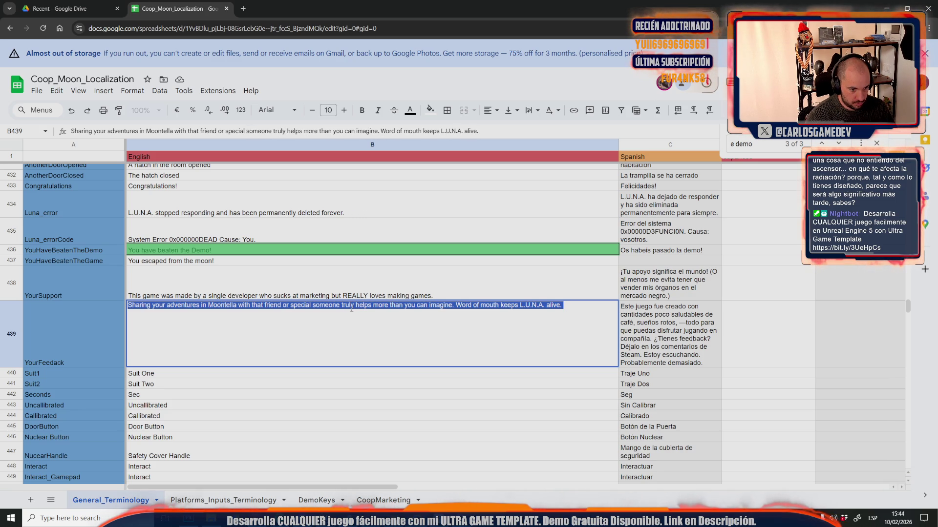
key(ctrl+c)
key(alt+Tab)
key(ctrl+v)
key(Return)
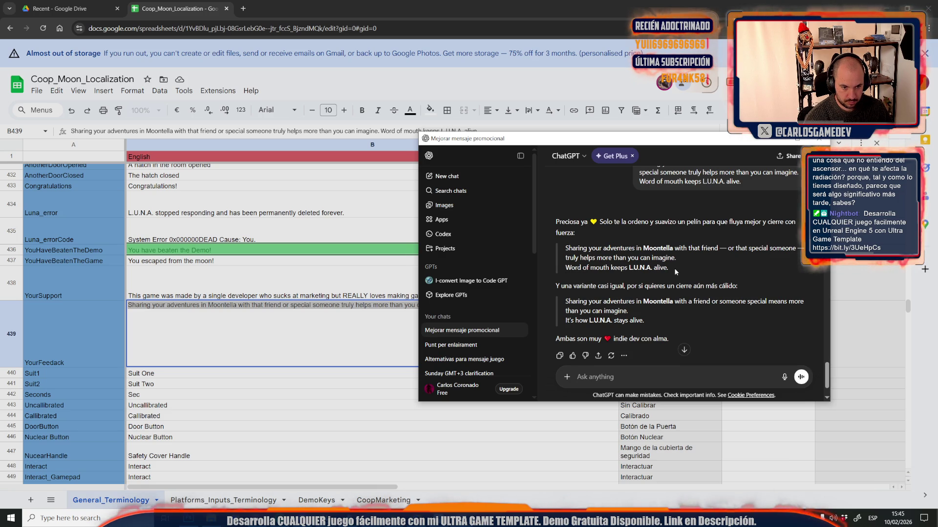
- Copy 'It's how L.U.N.A. stays alive.' and select B439's closing 'Word of mouth…' sentence
scroll(669, 271, down, 2)
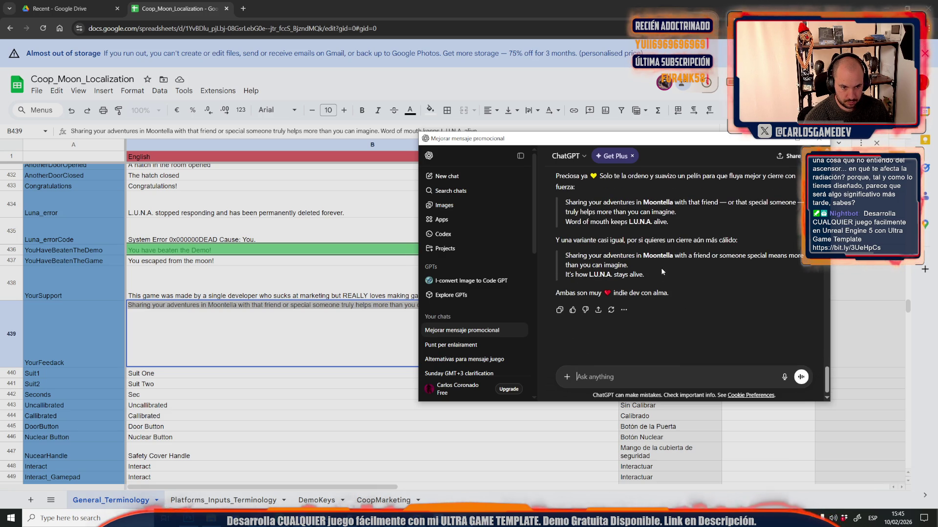
drag(649, 274, 552, 249)
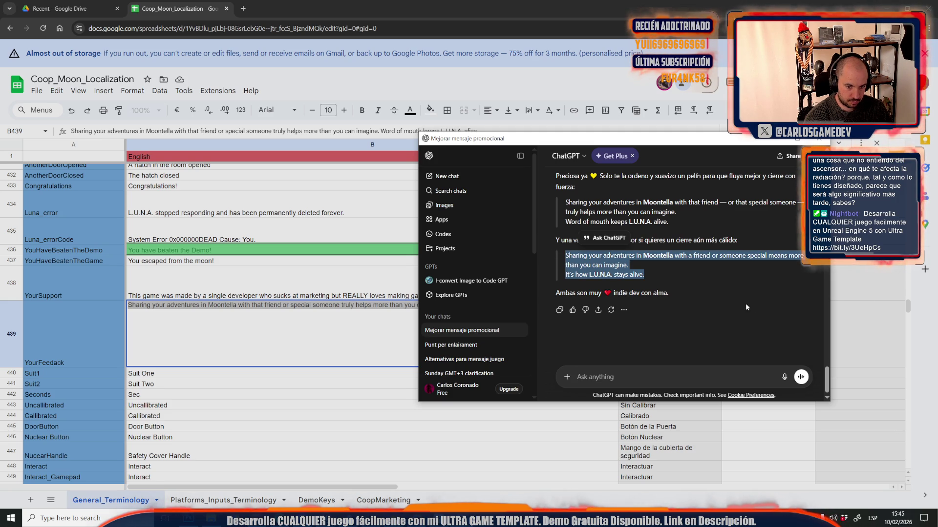
drag(658, 276, 562, 277)
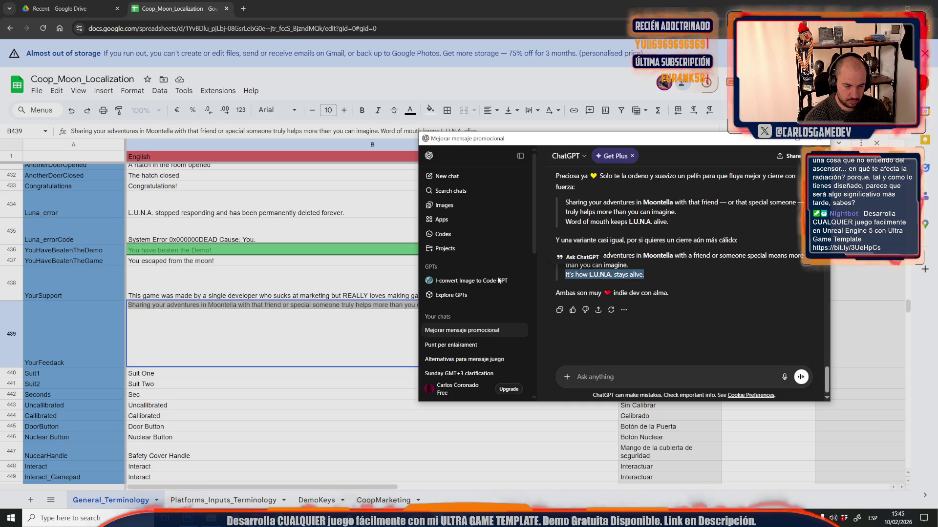
click(303, 314)
double_click(492, 305)
drag(563, 305, 455, 305)
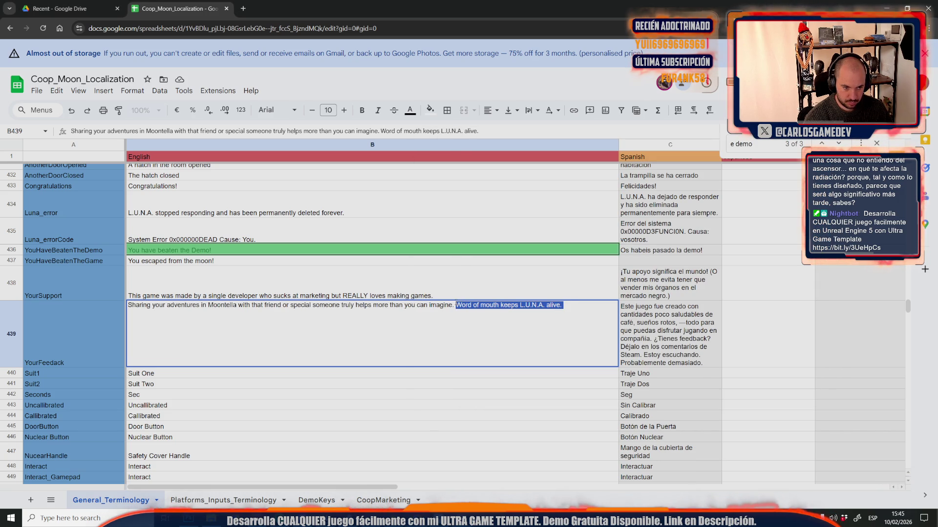
- Try pasting the alternative closing sentence into B439, then undo it, keeping the original
key(ctrl+v)
key(ctrl+z)
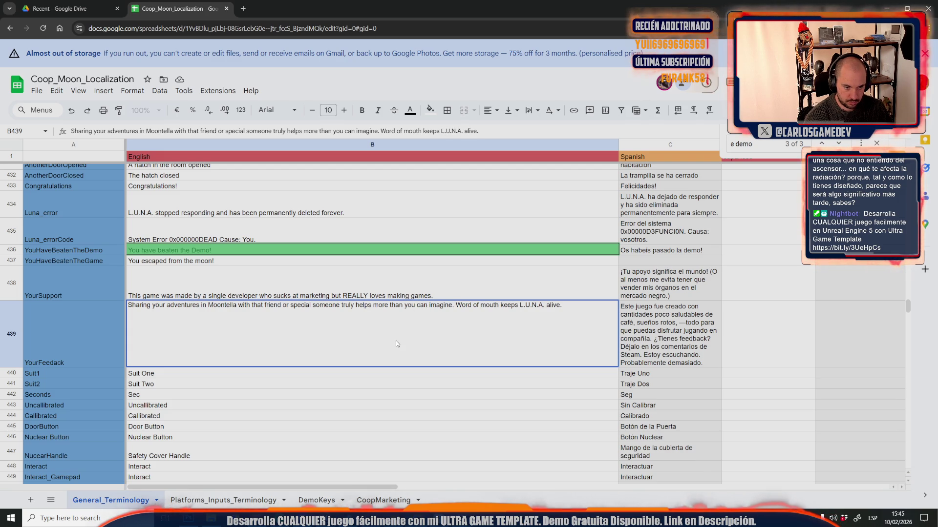
key(alt+Tab)
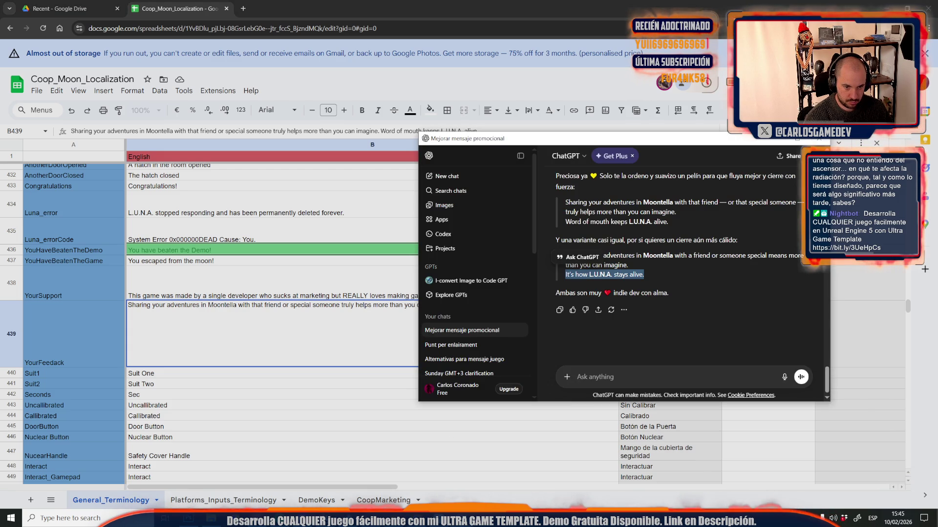
click(313, 386)
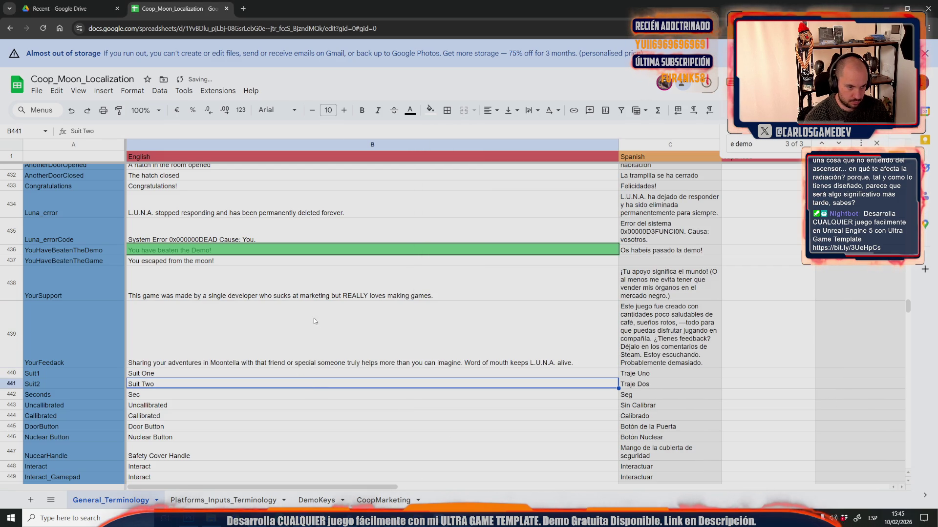
double_click(342, 335)
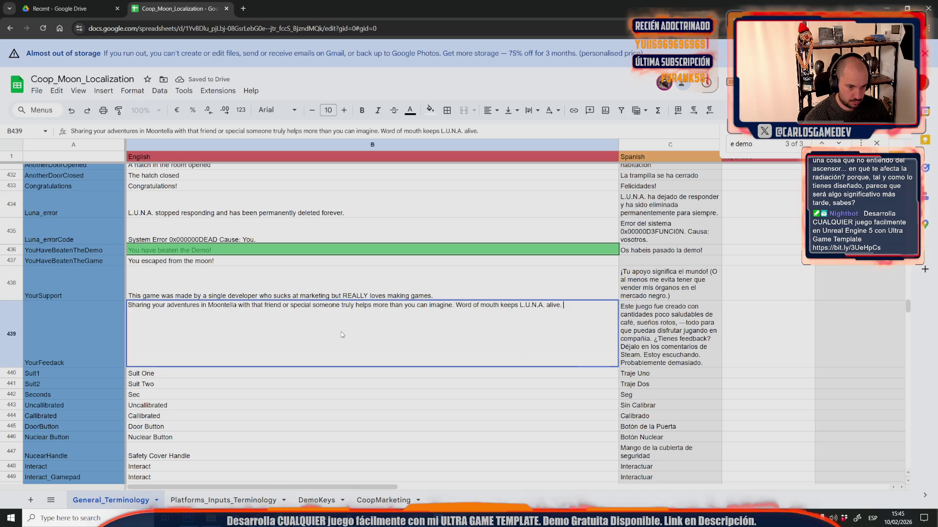
drag(564, 305, 456, 306)
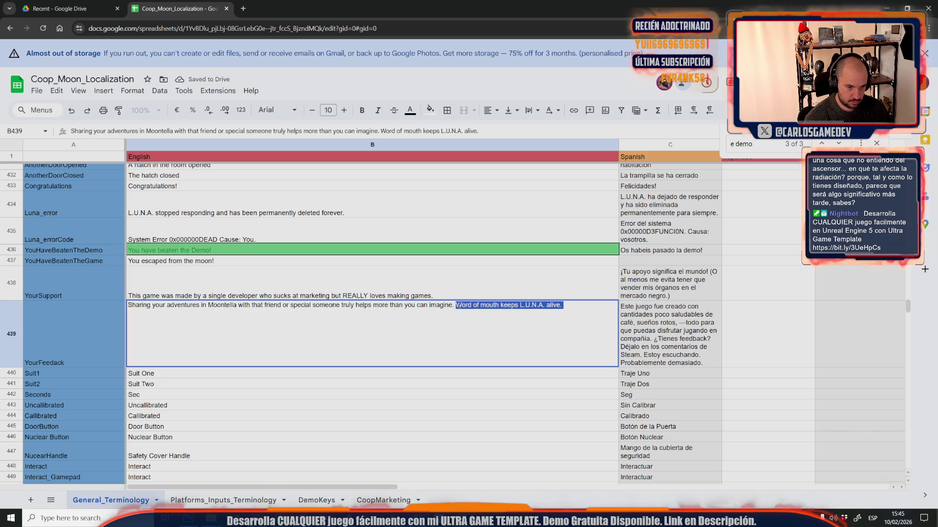
key(ctrl+v)
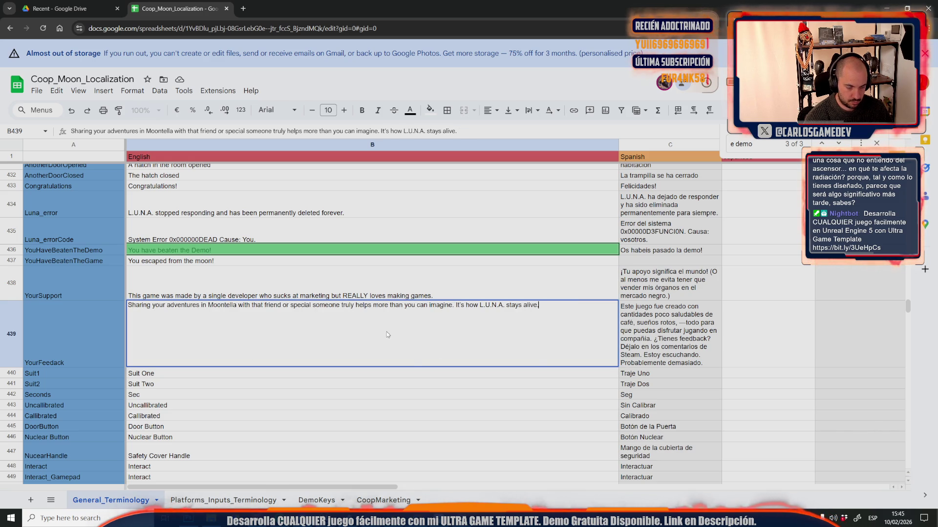
key(ctrl+z)
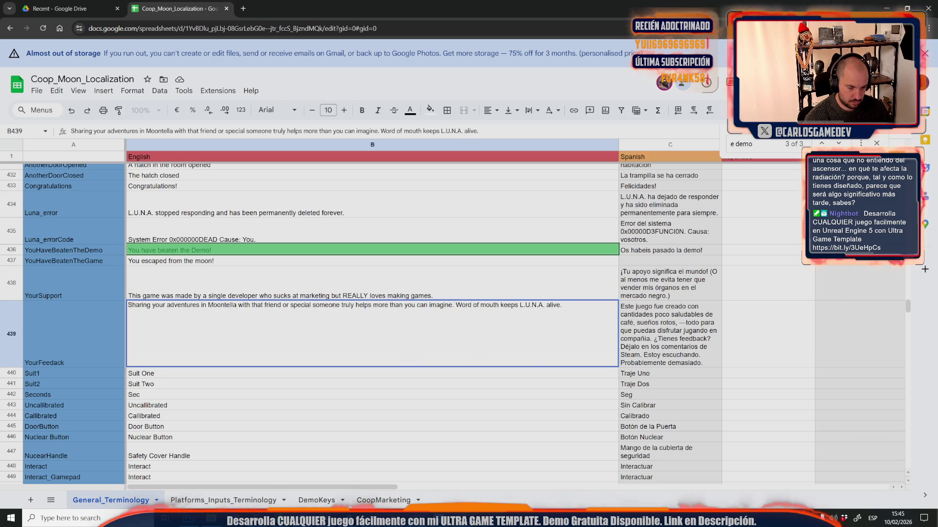
key(alt+Tab)
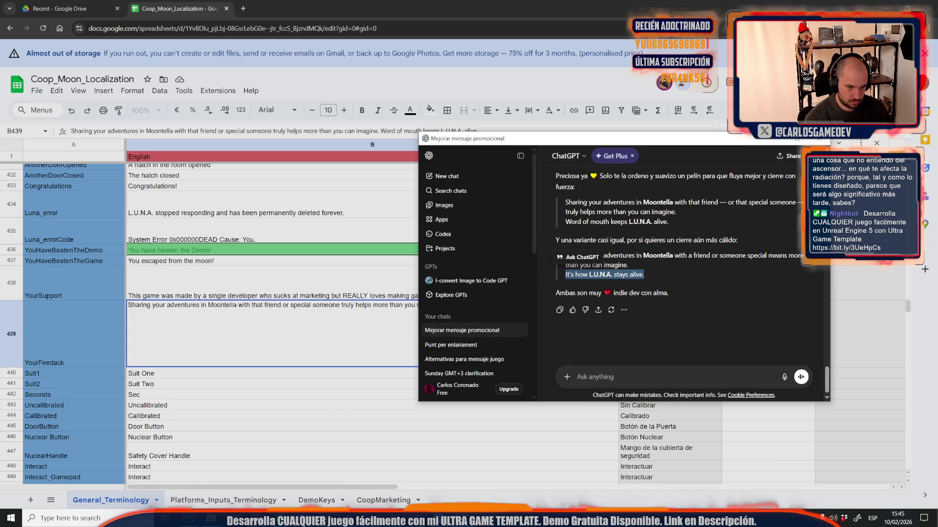
click(350, 330)
key(alt+Tab)
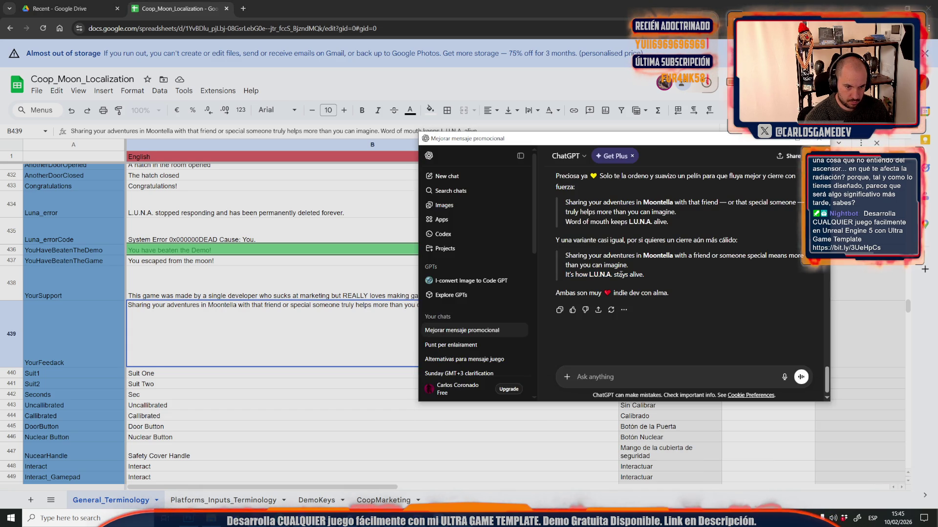
- Replace 'keeps L.U.N.A. alive.' in B439 with ChatGPT's 'how L.U.N.A. stays alive.'
drag(644, 275, 575, 275)
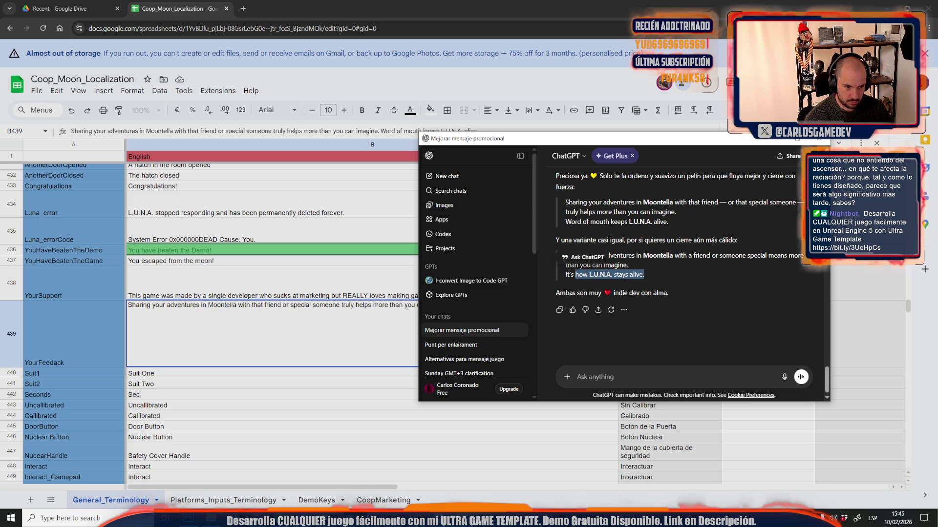
click(407, 307)
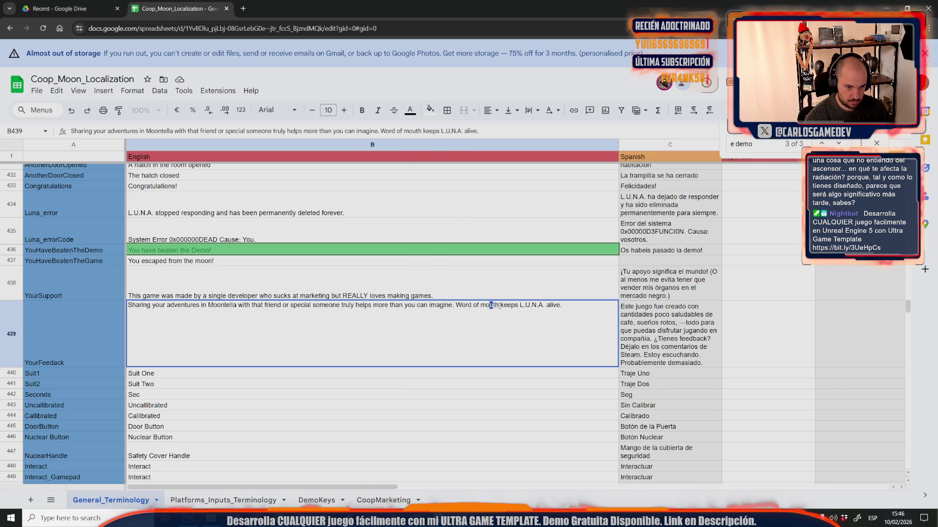
drag(499, 307, 571, 304)
key(ctrl+v)
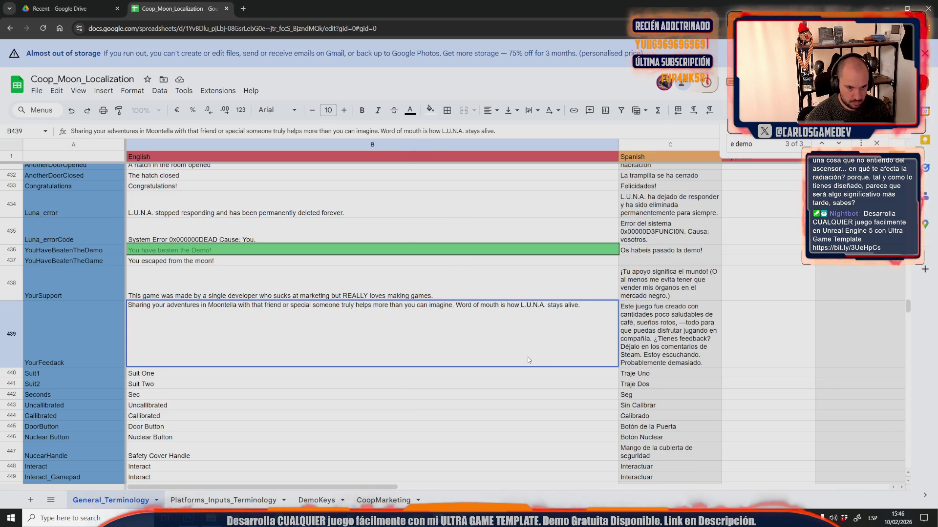
click(221, 372)
click(255, 347)
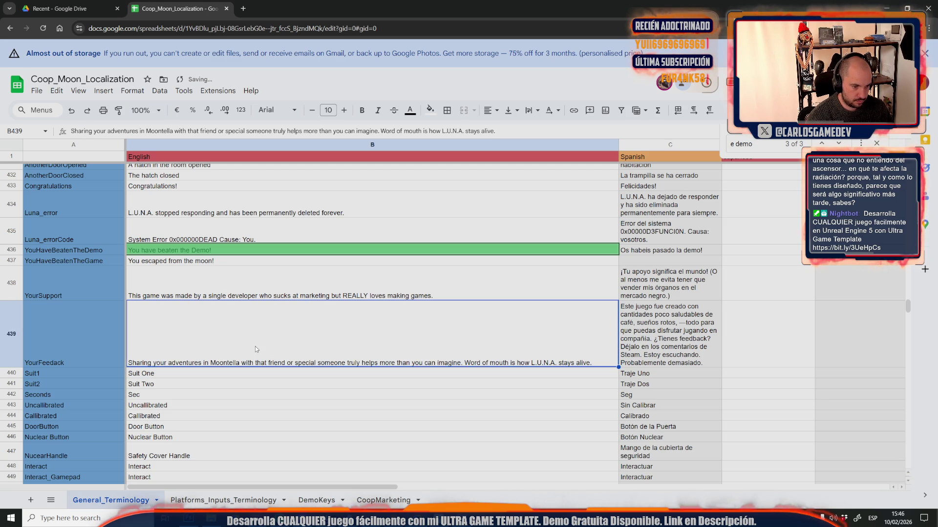
- Download the sheet as a Comma-separated values (.csv) file
click(37, 91)
mouse_move(170, 218)
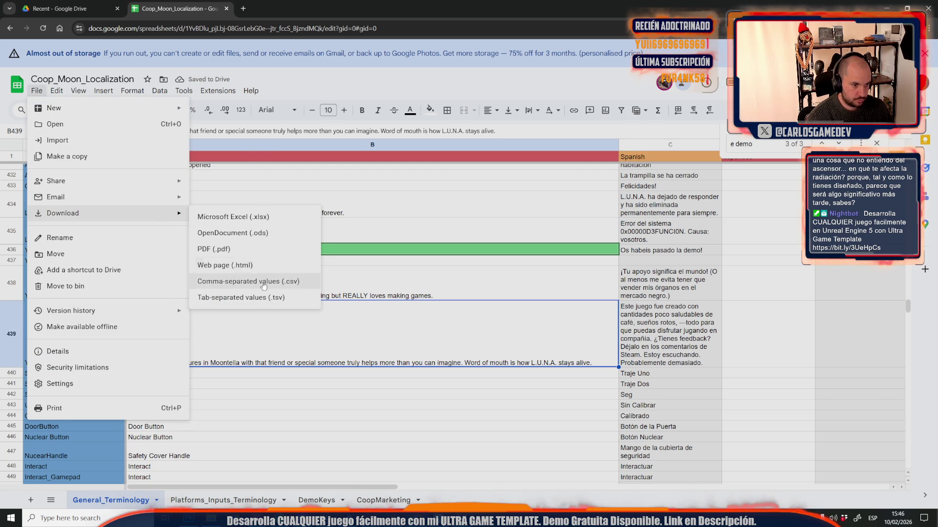
click(254, 282)
click(436, 451)
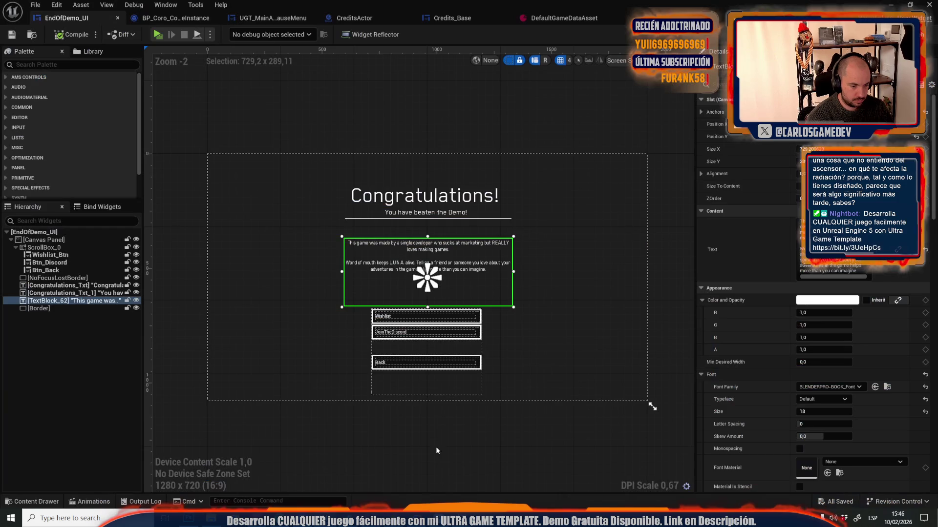
- Reimport UGT_TextsLocalizaztionTable with the newest downloaded localization CSV
click(424, 462)
key(ctrl+space)
right_click(798, 337)
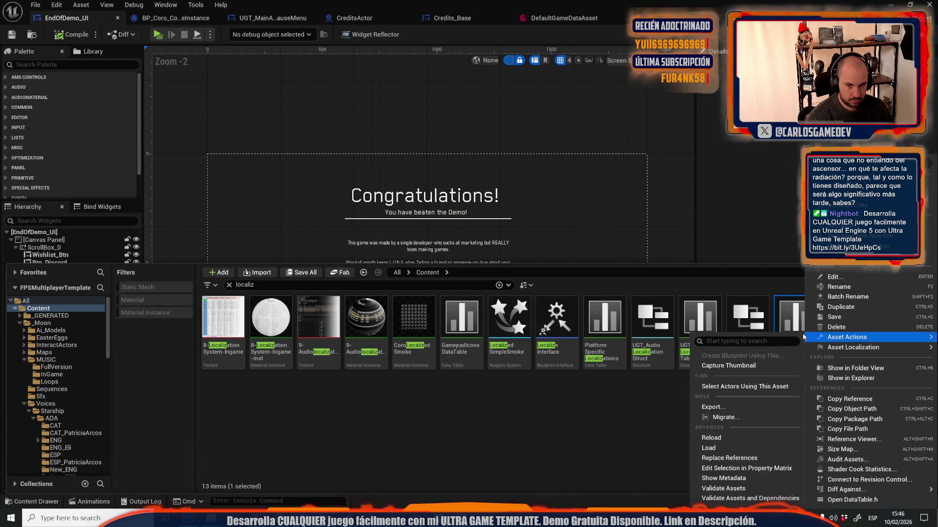
click(831, 236)
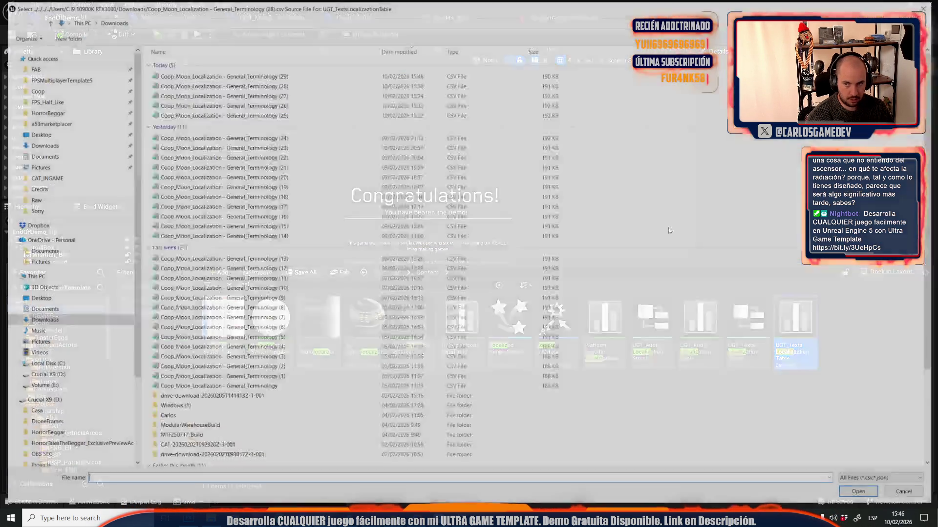
double_click(293, 74)
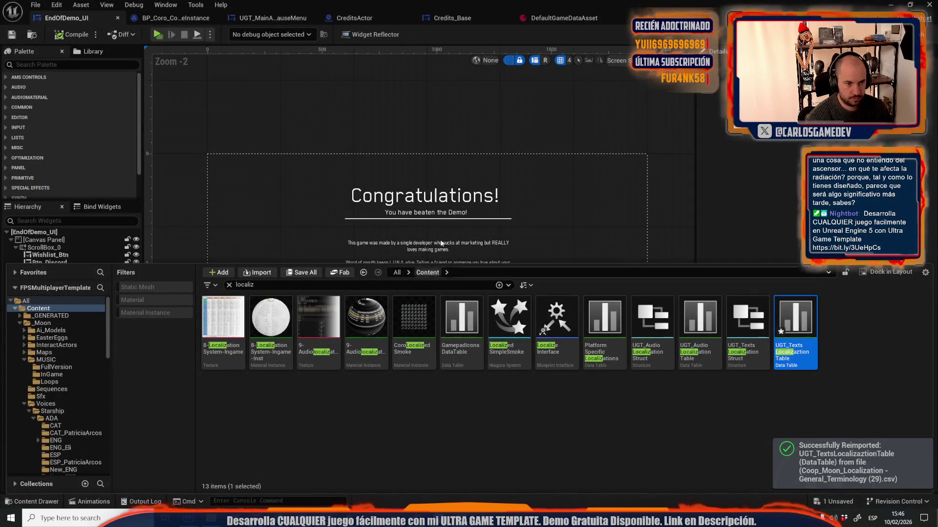
scroll(441, 242, up, 3)
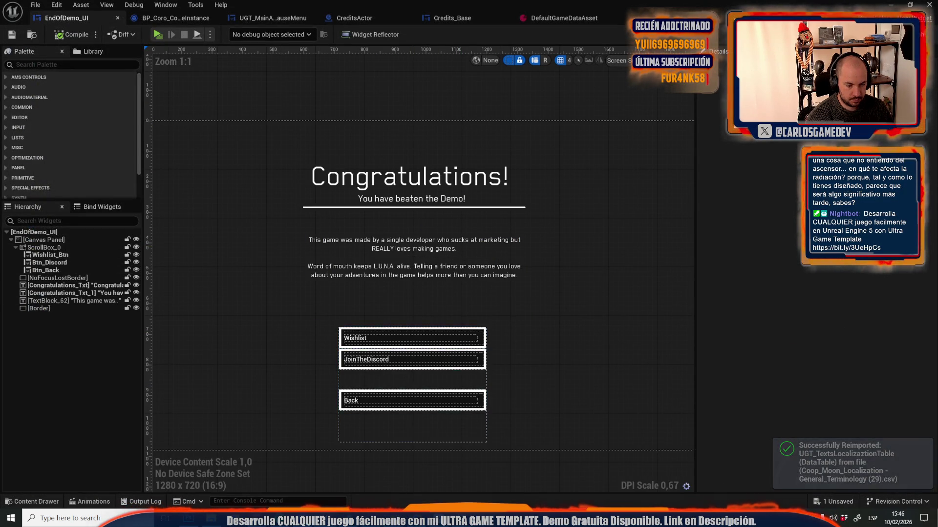
key(alt+Tab)
key(alt+Tab)
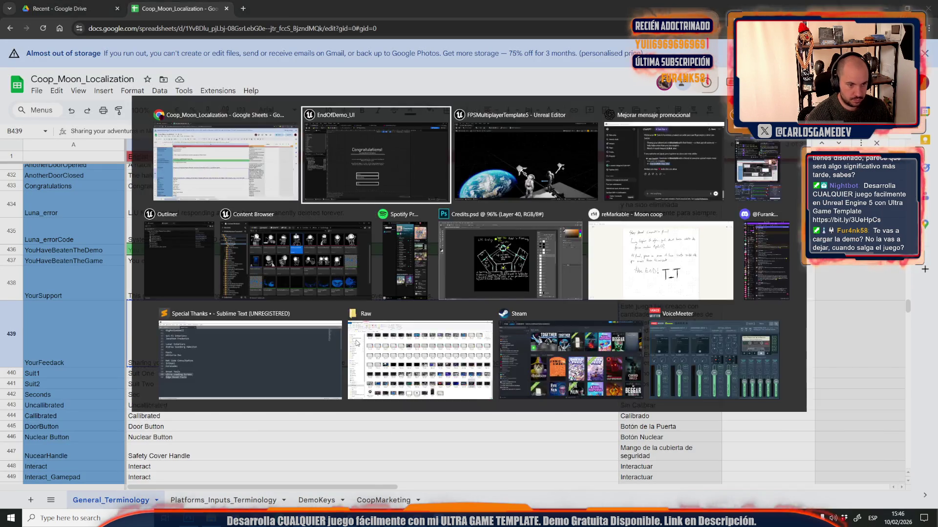
- Paste the updated message into the end-of-demo widget's display text
click(414, 286)
click(830, 245)
key(ctrl+v)
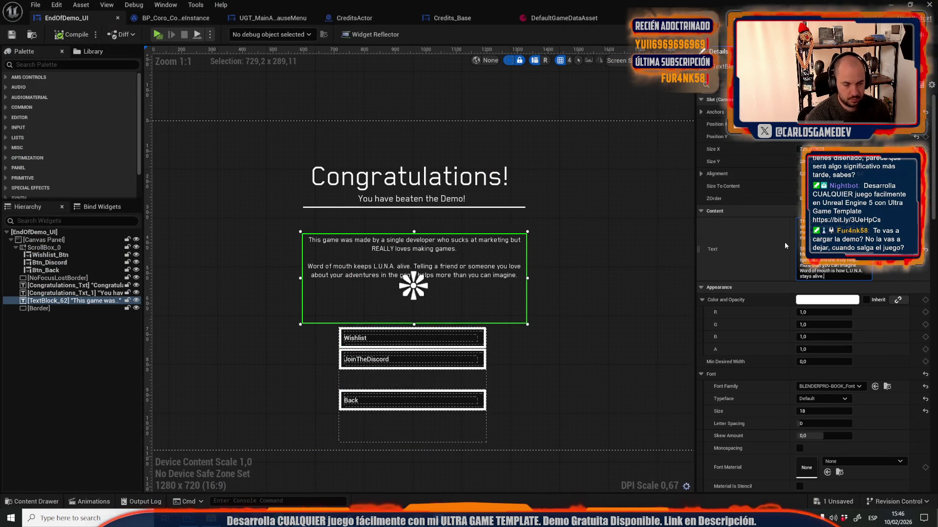
- Commit the new message text and set its font size to 15
click(586, 303)
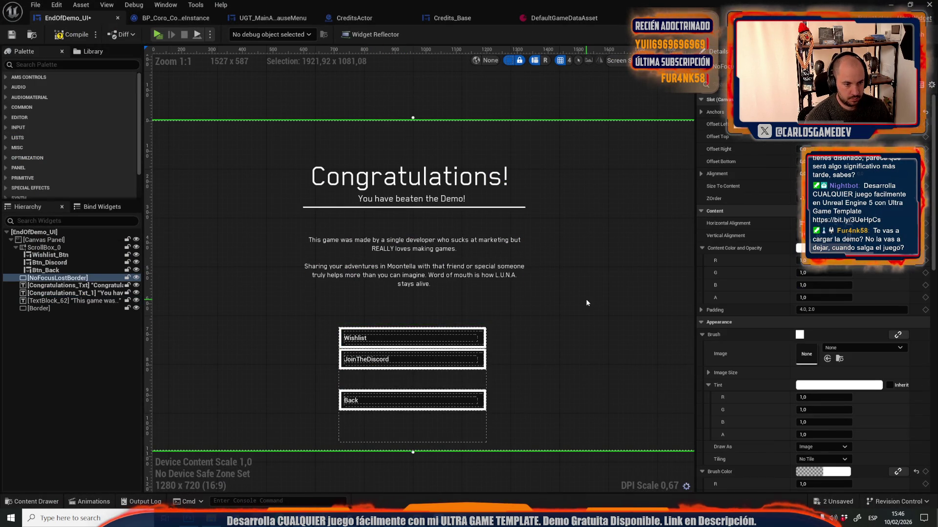
click(467, 276)
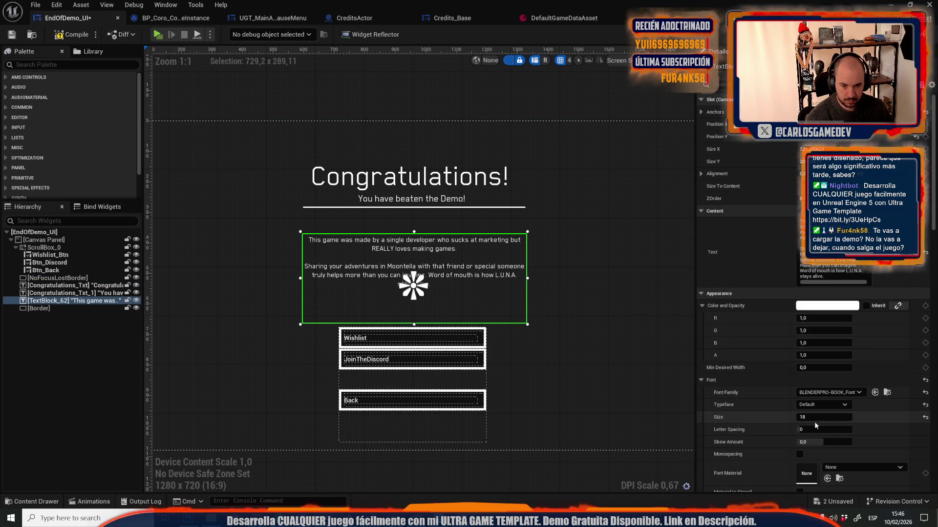
text(5)
key(Return)
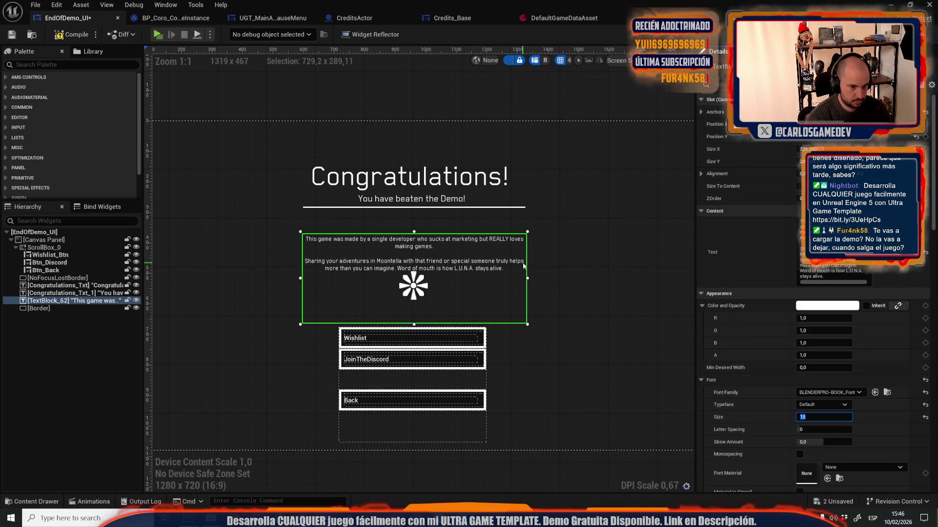
- Select the divider line under the subtitle and drag it taller
scroll(414, 186, up, 2)
click(404, 214)
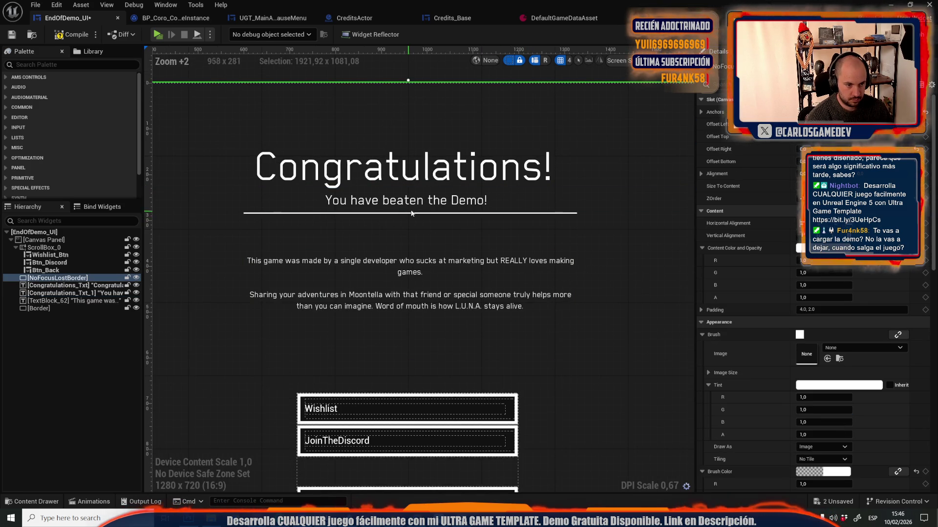
mouse_move(404, 216)
mouse_down()
mouse_move(404, 226)
mouse_move(408, 217)
mouse_up()
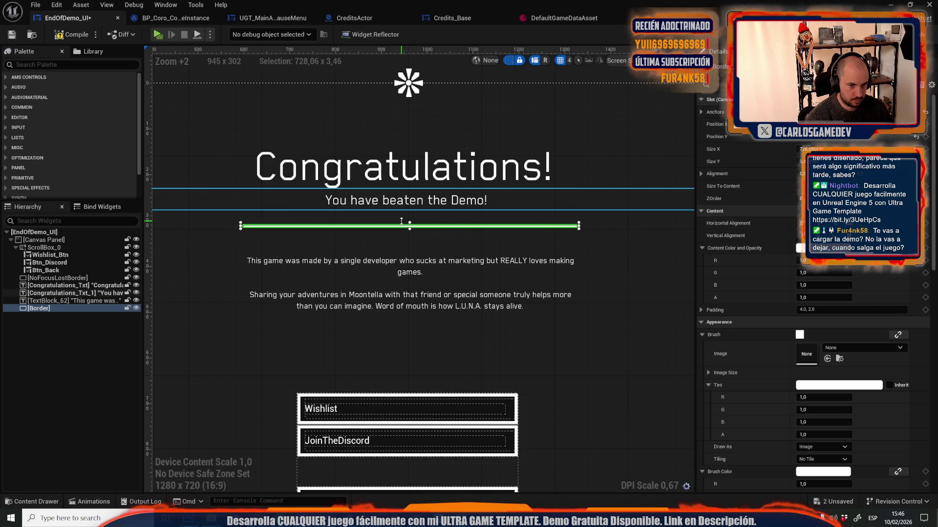
click(545, 107)
scroll(514, 178, down, 3)
scroll(514, 179, up, 1)
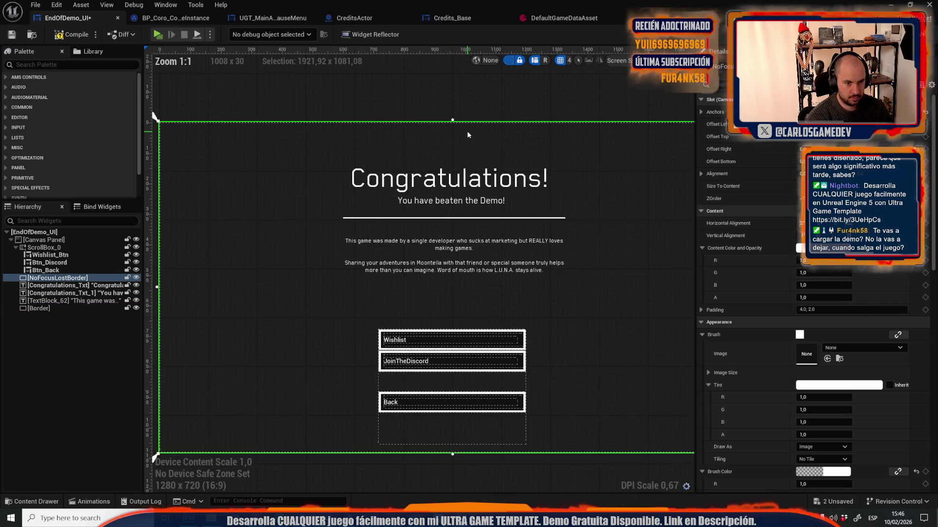
scroll(426, 259, up, 6)
click(440, 248)
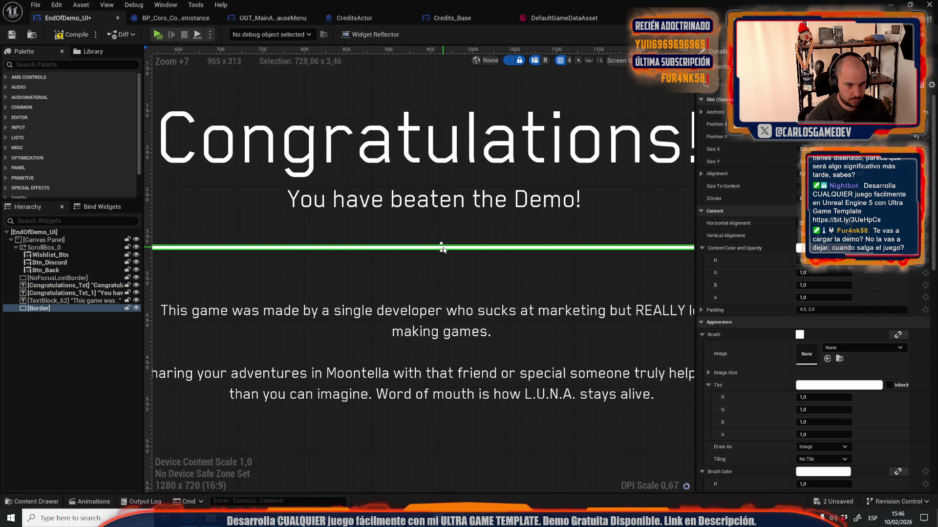
scroll(443, 250, up, 5)
drag(437, 244, 448, 256)
- Thicken the subtitle divider further by raising its top edge
click(441, 299)
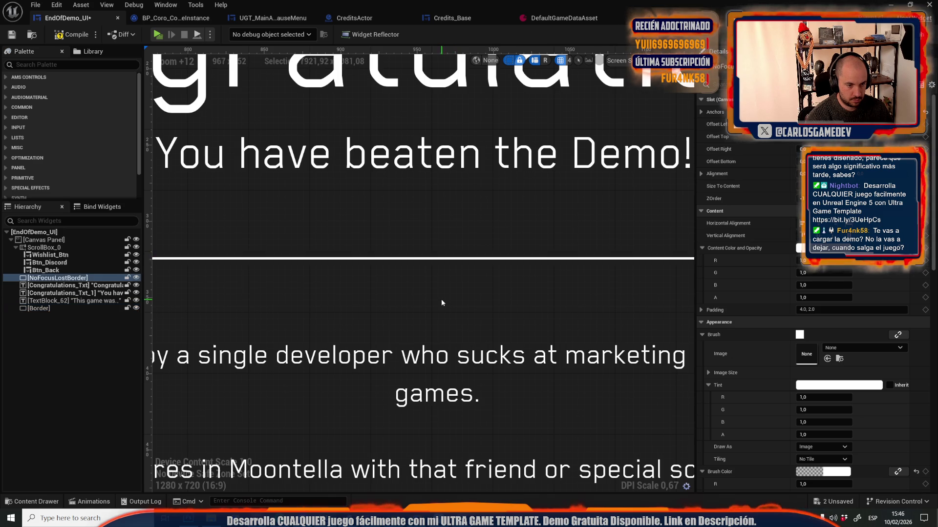
scroll(441, 299, down, 11)
scroll(444, 295, up, 6)
scroll(440, 292, up, 4)
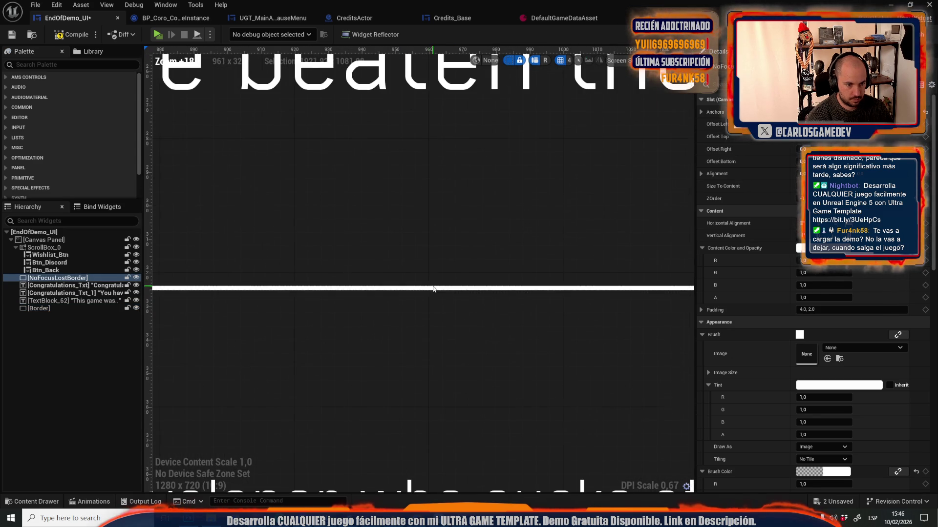
click(424, 284)
drag(441, 282, 462, 281)
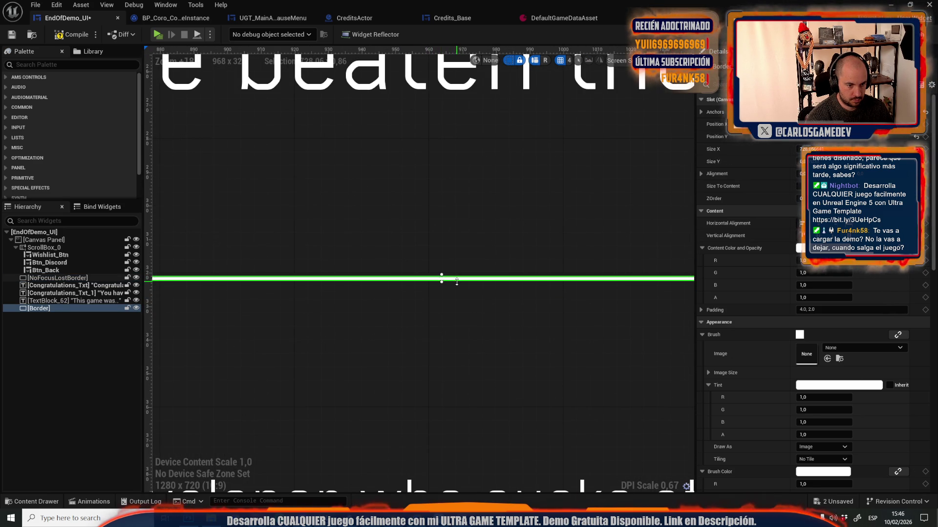
click(430, 331)
scroll(423, 334, down, 17)
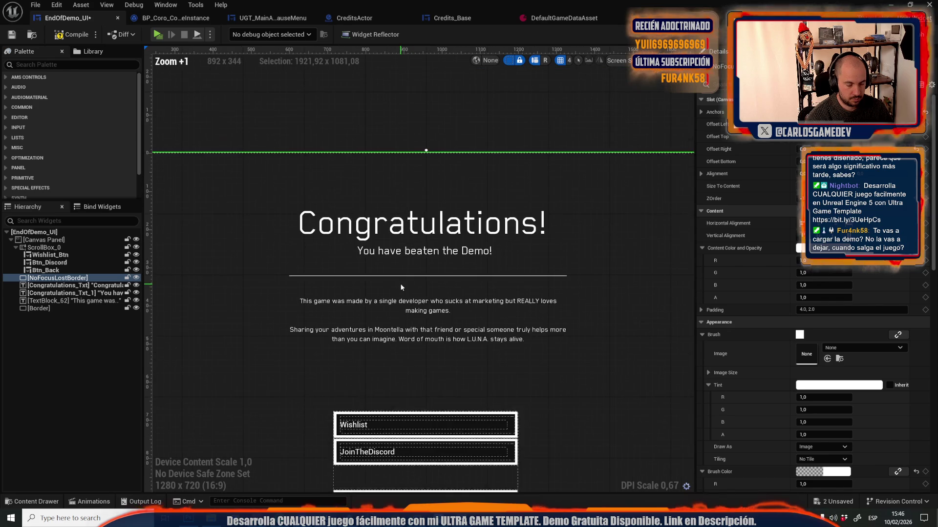
scroll(351, 202, up, 2)
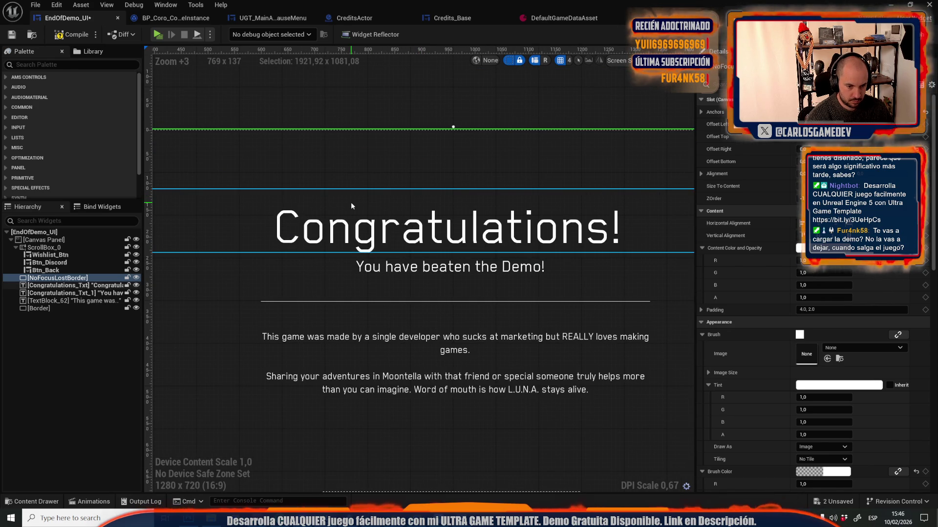
- Set the end screen body text's Font Size to 13
click(420, 389)
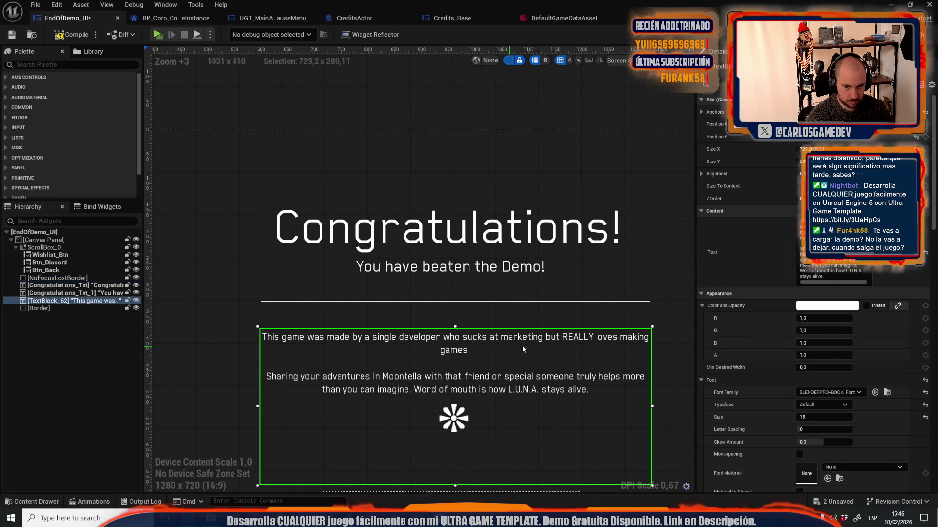
click(818, 419)
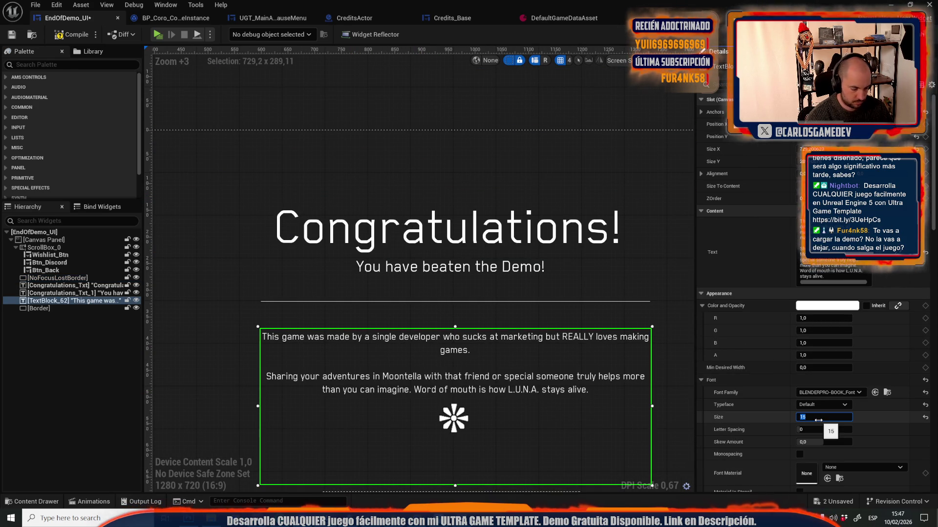
text(14)
key(Return)
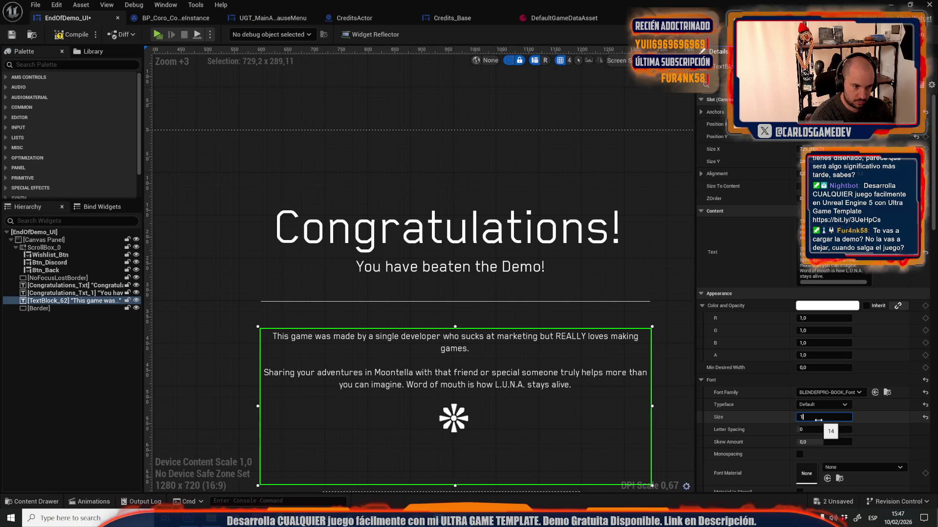
text(3)
key(Return)
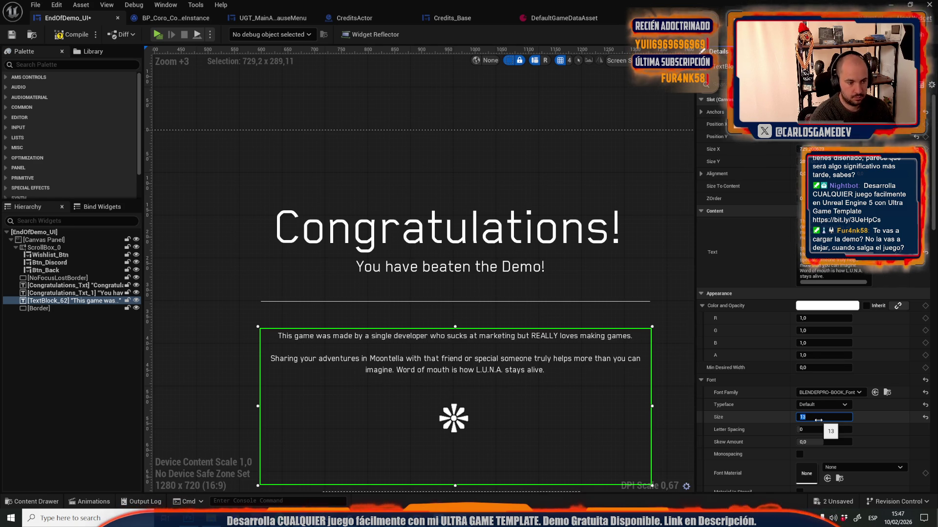
click(493, 160)
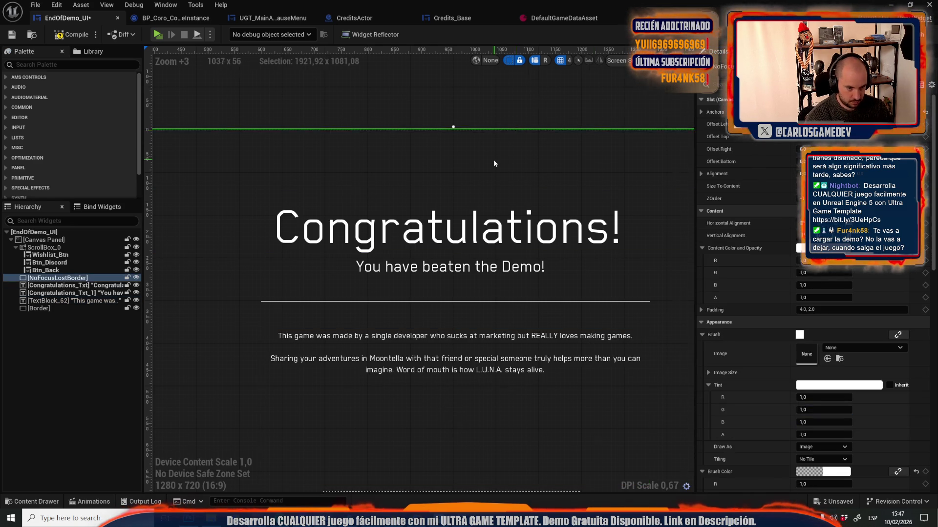
scroll(493, 159, down, 3)
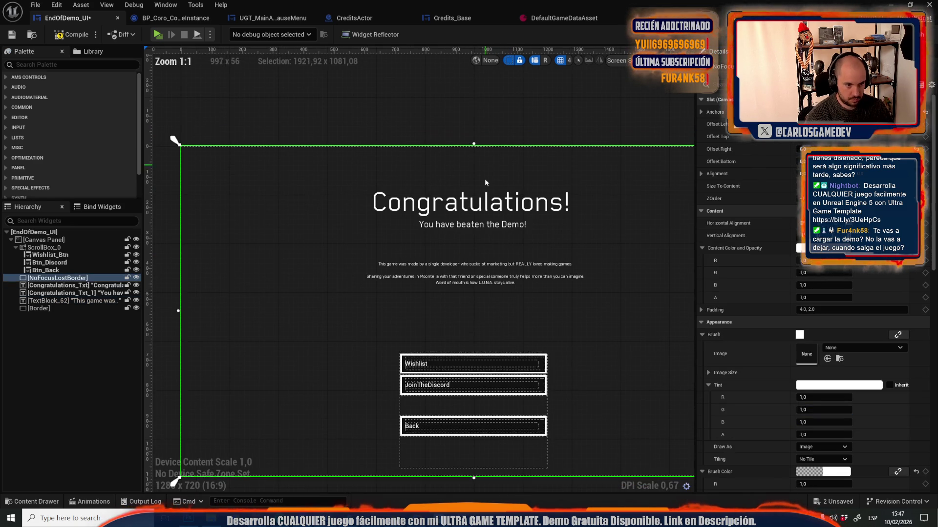
- Preview the end screen in game, then set the body text font size to 17
click(158, 34)
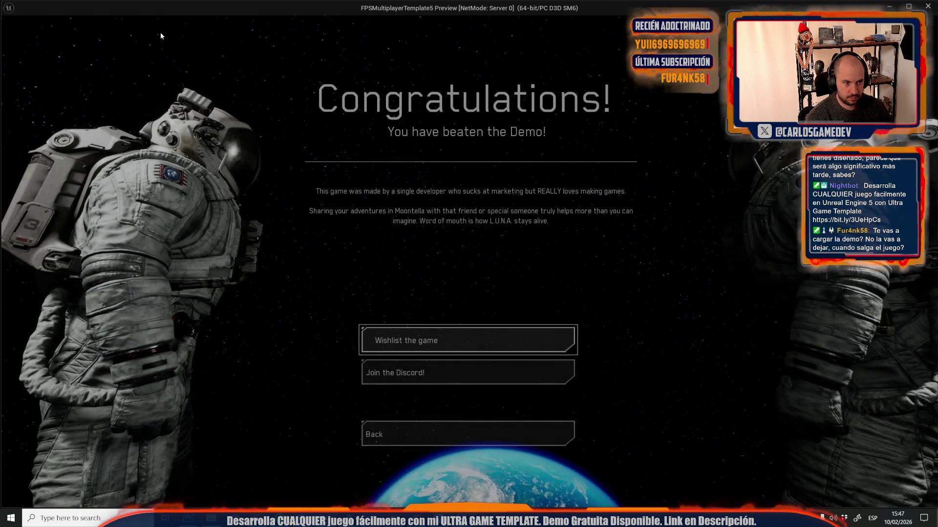
key(Escape)
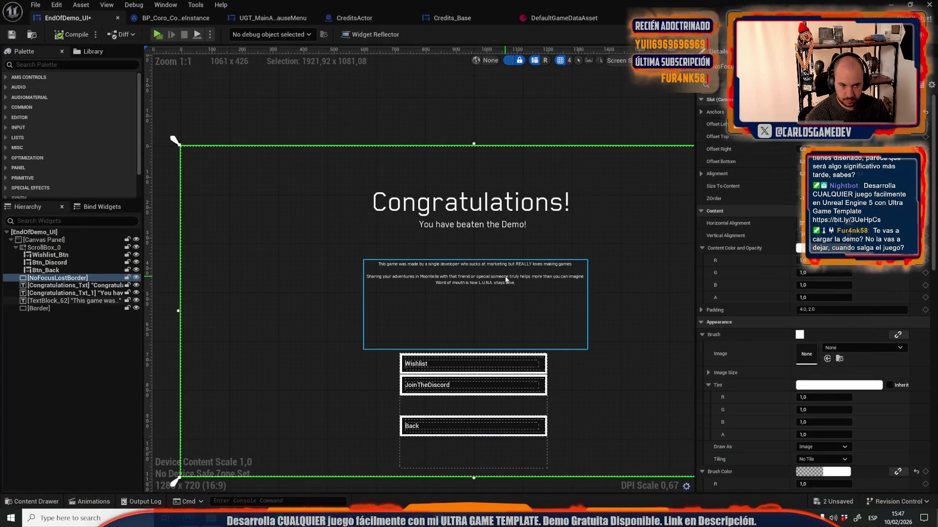
click(474, 293)
text(1)
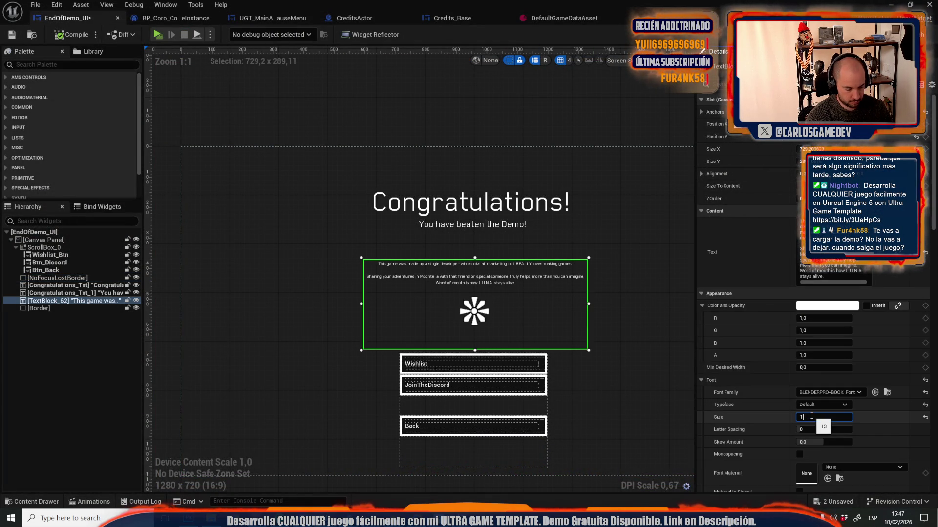
text(7)
key(Return)
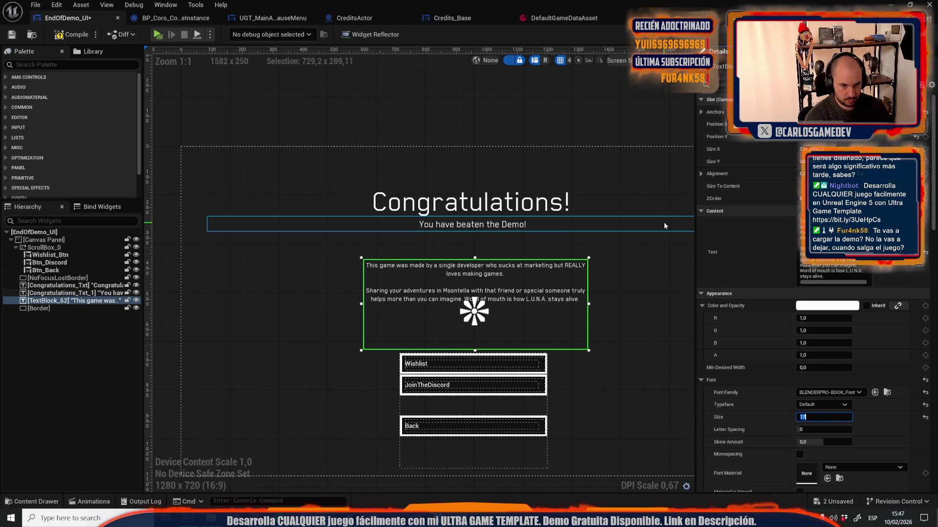
- Preview the end screen again with the size-17 body text
click(664, 221)
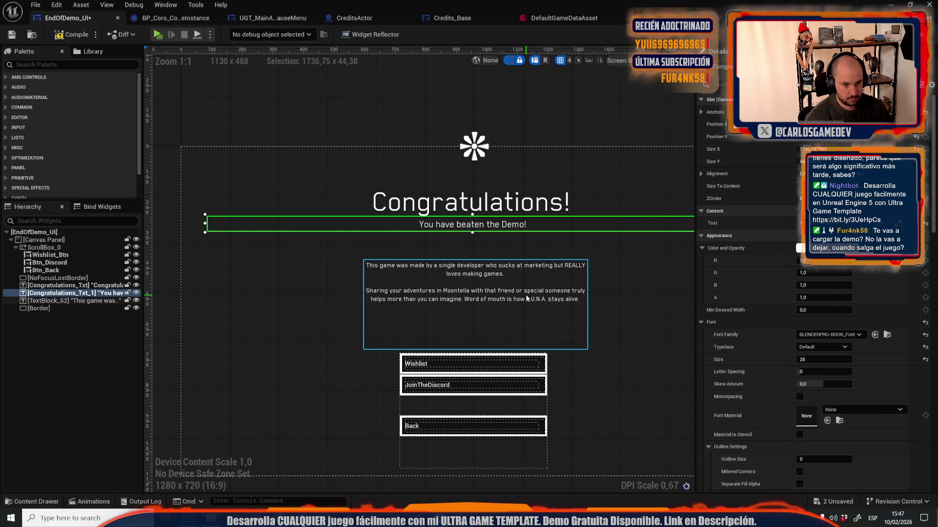
click(157, 34)
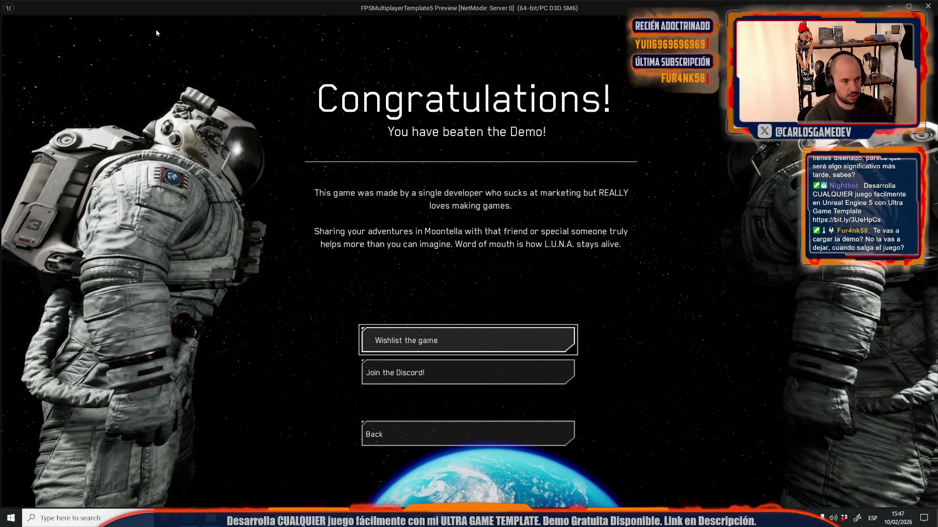
key(Escape)
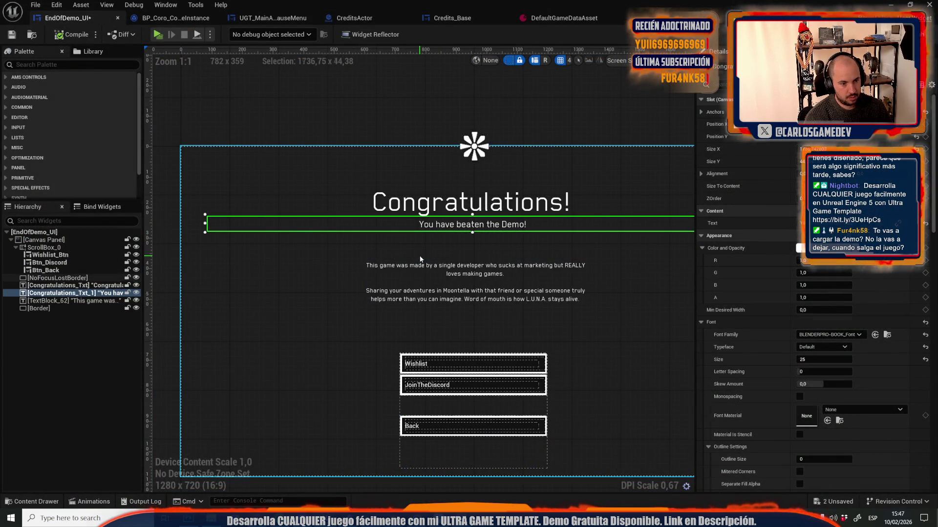
- Preview the current end-of-demo screen in game, then return to the designer
click(418, 241)
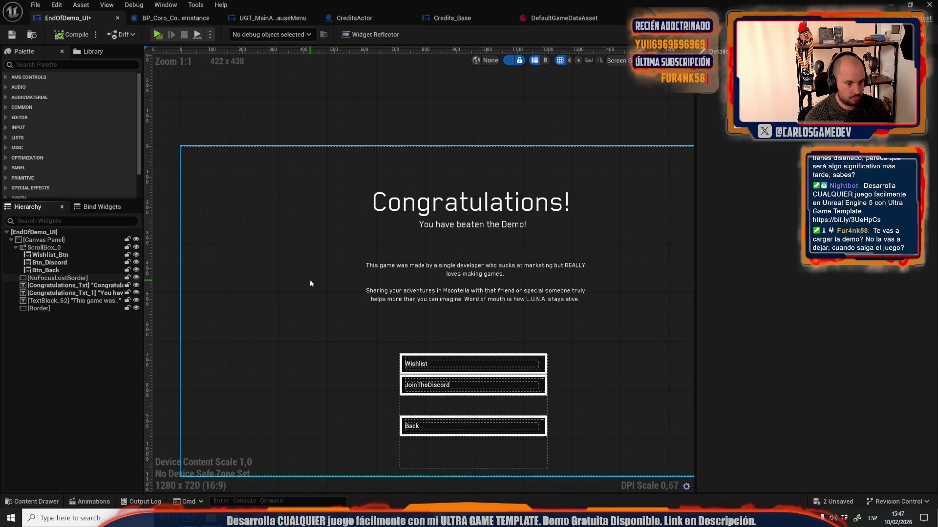
click(430, 264)
click(477, 247)
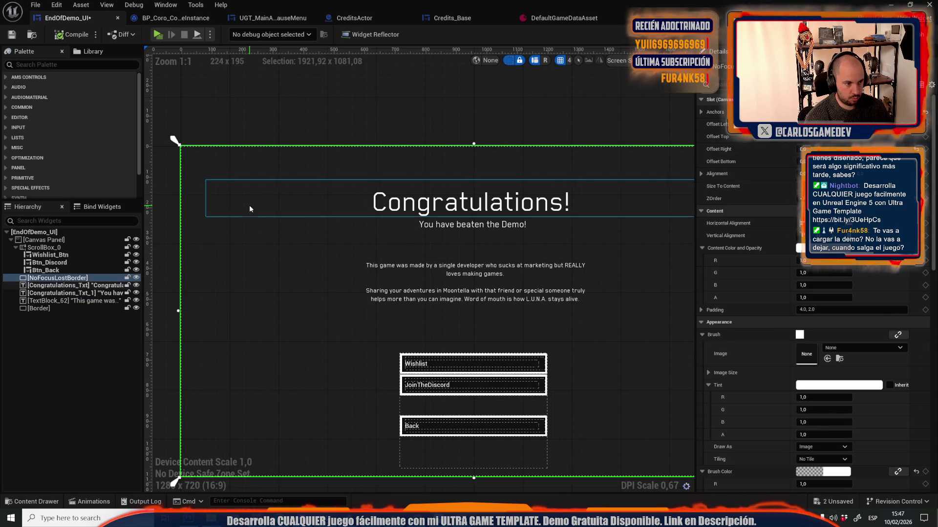
click(158, 35)
key(Escape)
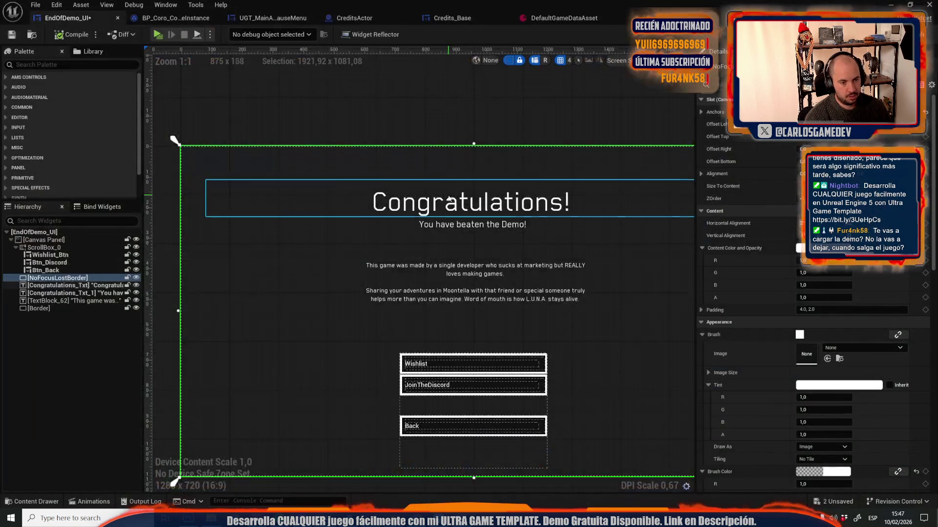
- Nudge the divider line up, move the 'You have beaten the Demo!' subtitle down, and preview
scroll(445, 239, up, 8)
scroll(422, 256, up, 6)
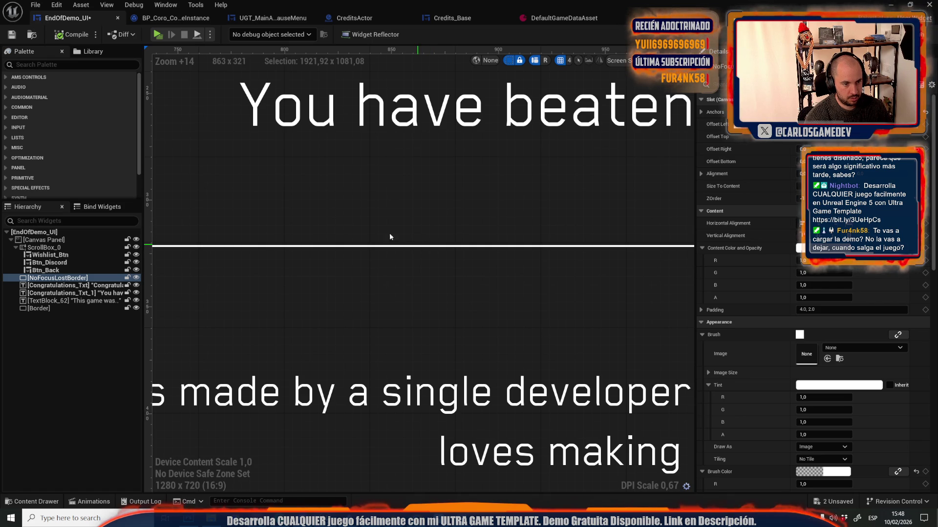
scroll(416, 267, down, 12)
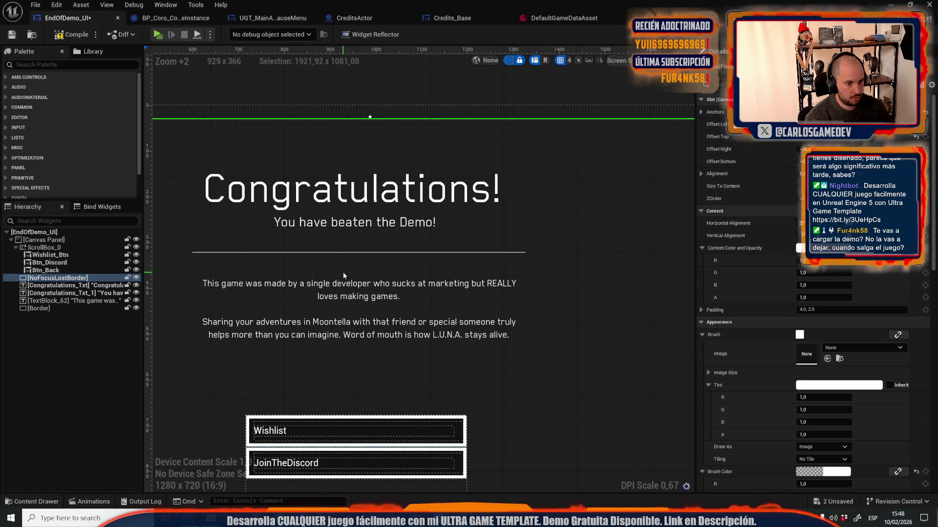
click(39, 308)
scroll(320, 242, up, 10)
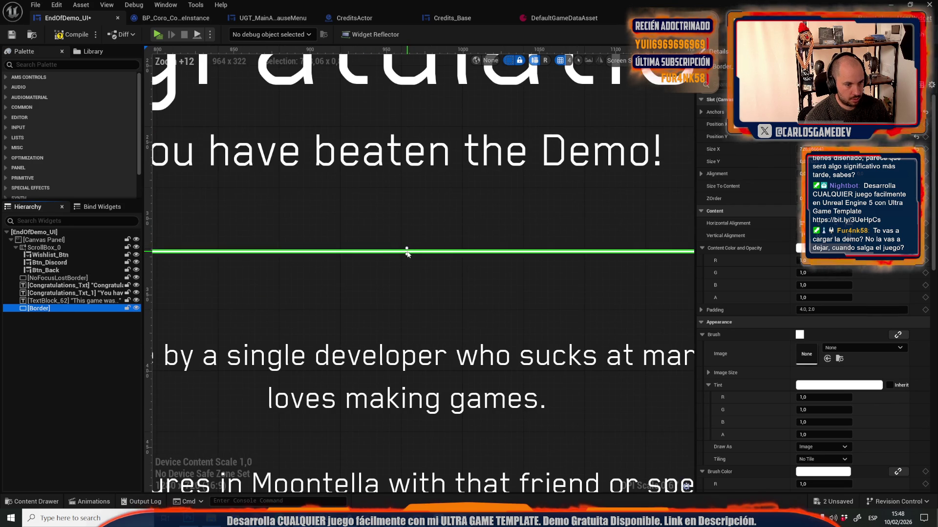
drag(407, 247, 412, 245)
drag(394, 150, 393, 175)
click(326, 91)
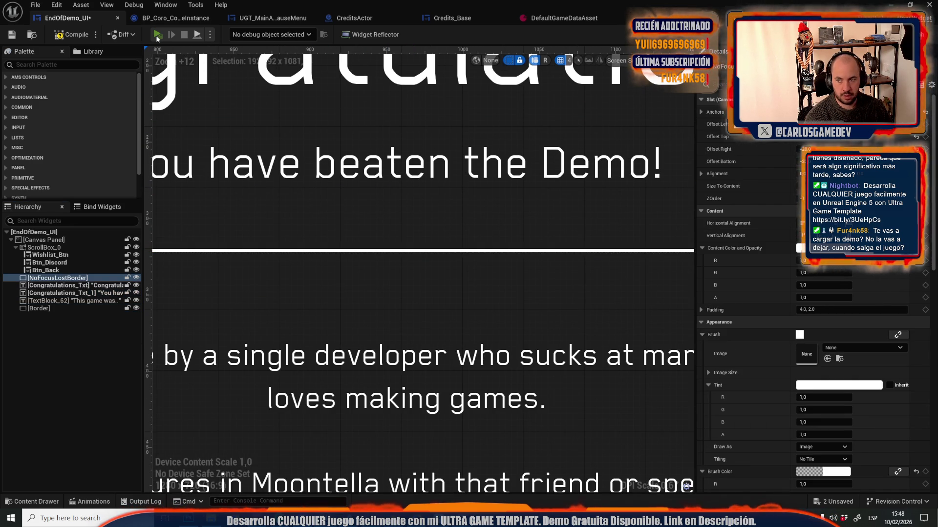
click(157, 36)
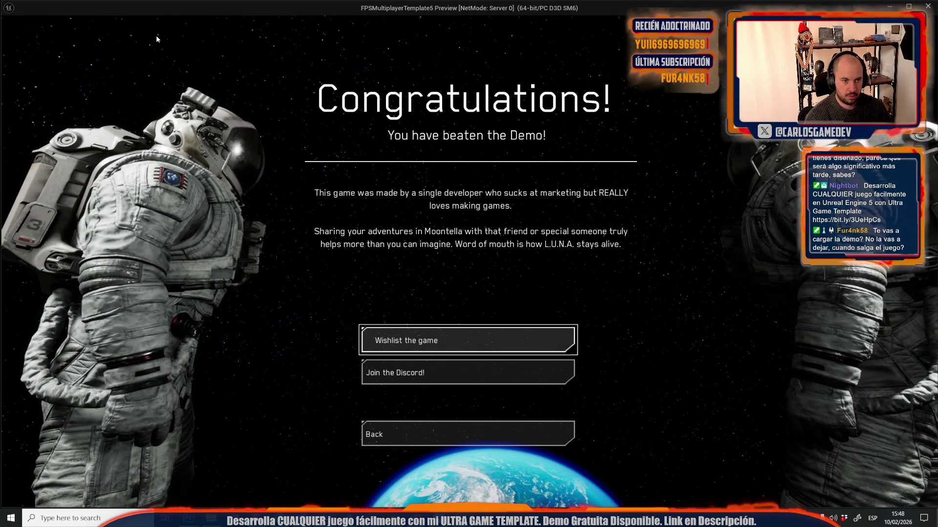
key(Escape)
- Move the white divider line up between the title and subtitle, then preview in game
scroll(359, 192, down, 2)
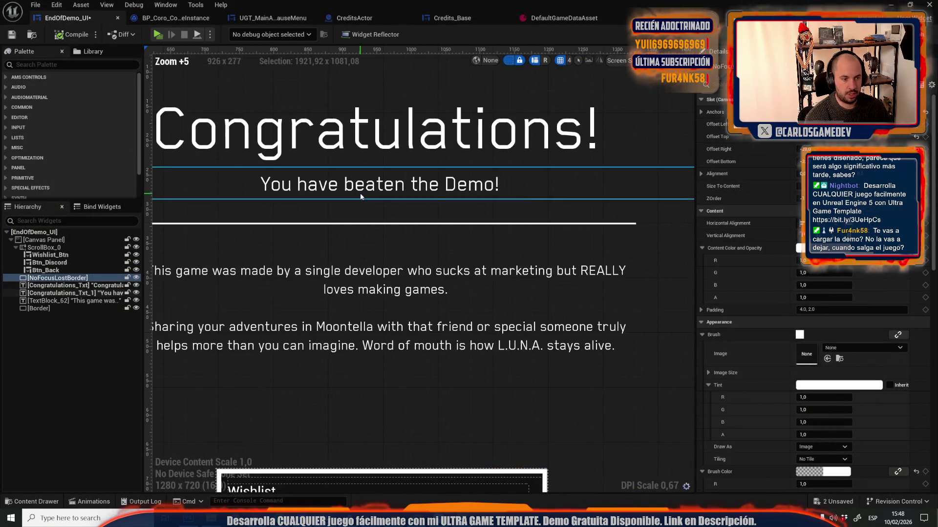
click(354, 224)
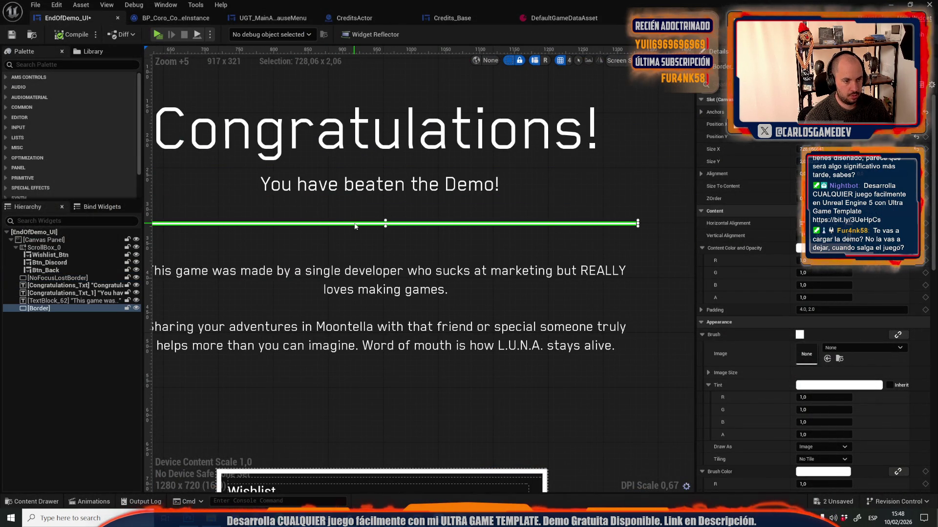
drag(354, 225, 357, 205)
drag(362, 166, 364, 171)
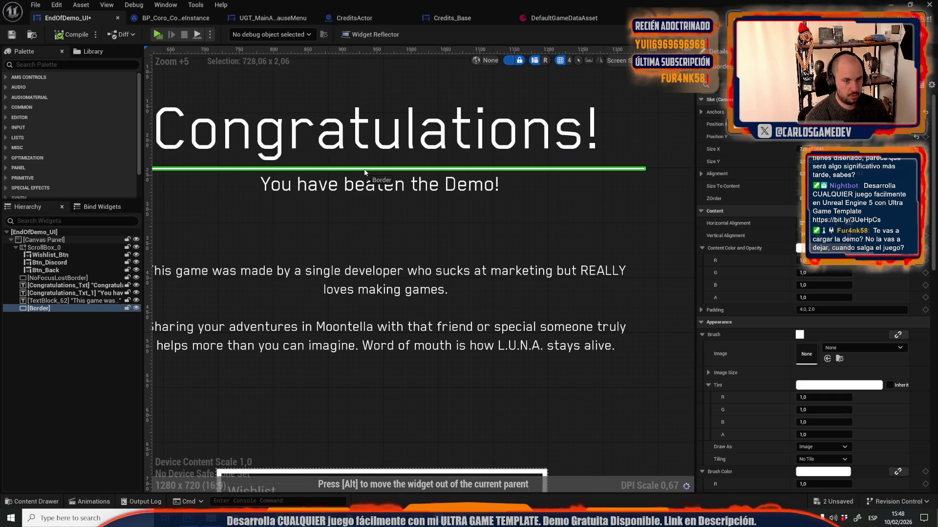
click(362, 244)
scroll(356, 232, down, 5)
scroll(318, 171, up, 4)
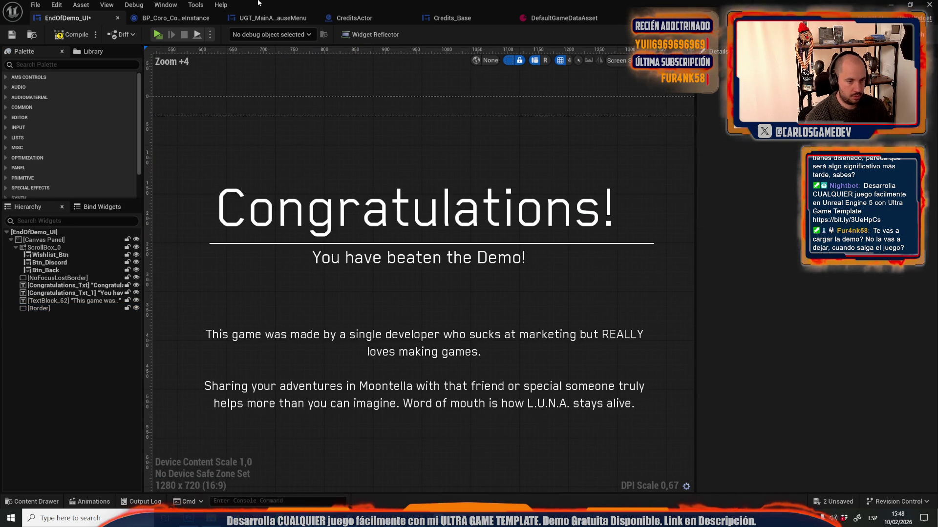
click(155, 32)
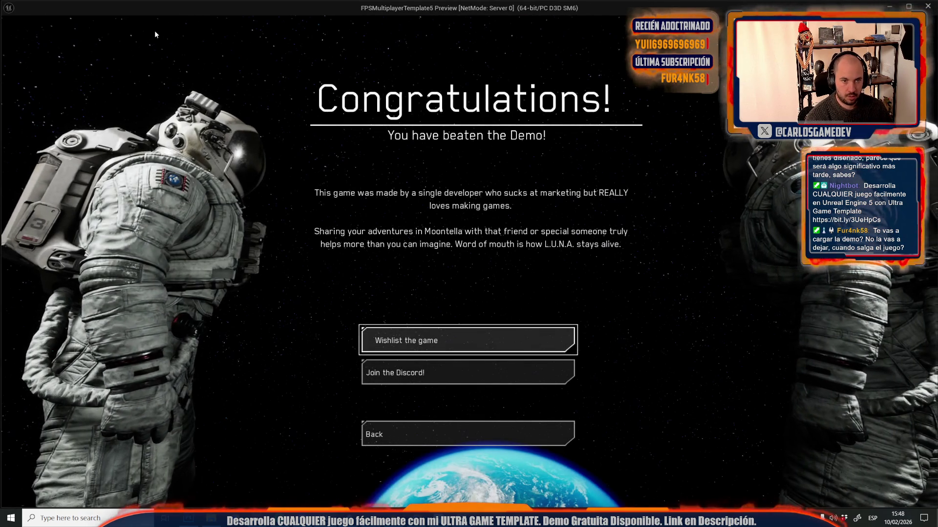
key(Escape)
- Extend the body text box's top edge upward and preview the Congratulations screen in game
scroll(362, 183, down, 7)
click(315, 210)
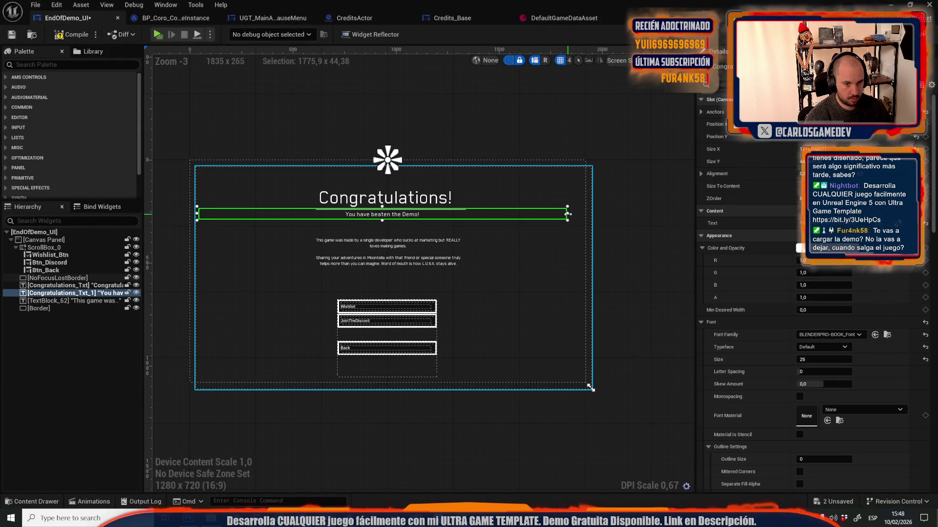
scroll(342, 210, up, 4)
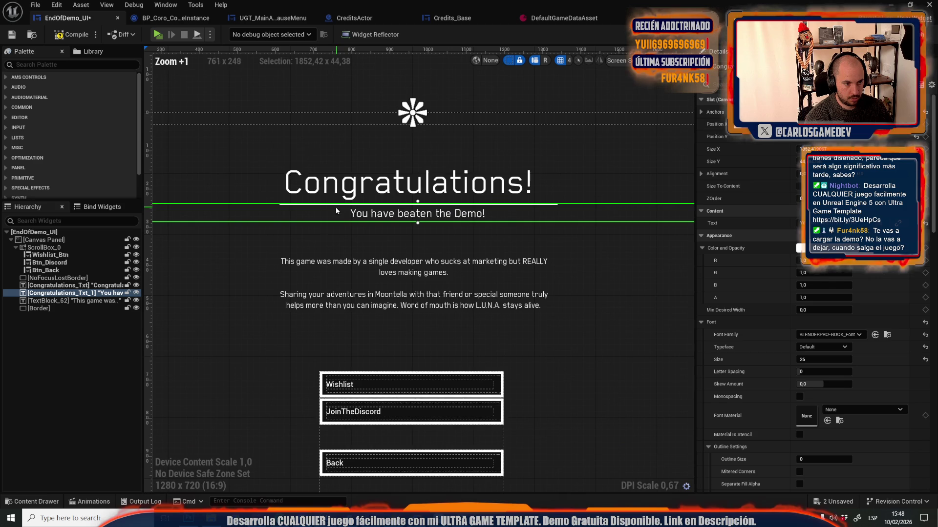
click(69, 300)
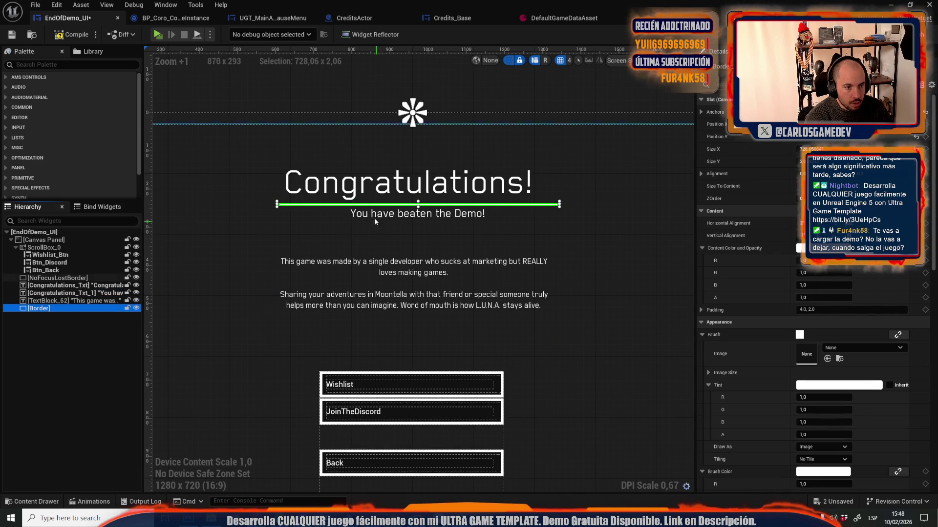
scroll(410, 204, up, 6)
scroll(410, 204, up, 4)
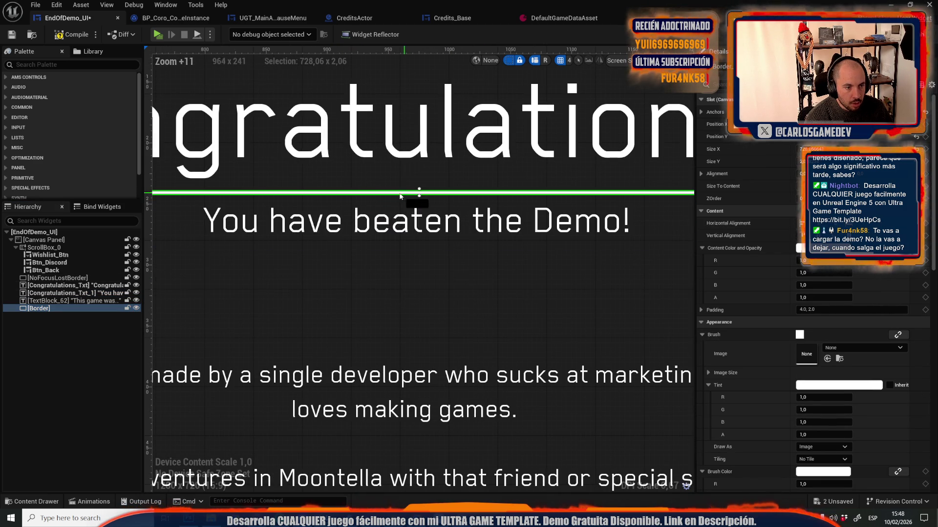
scroll(398, 195, down, 12)
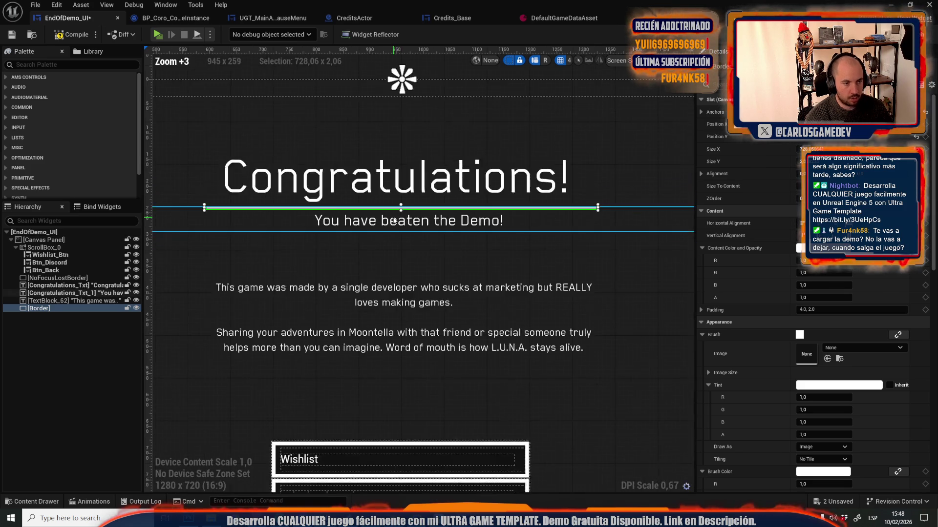
click(404, 250)
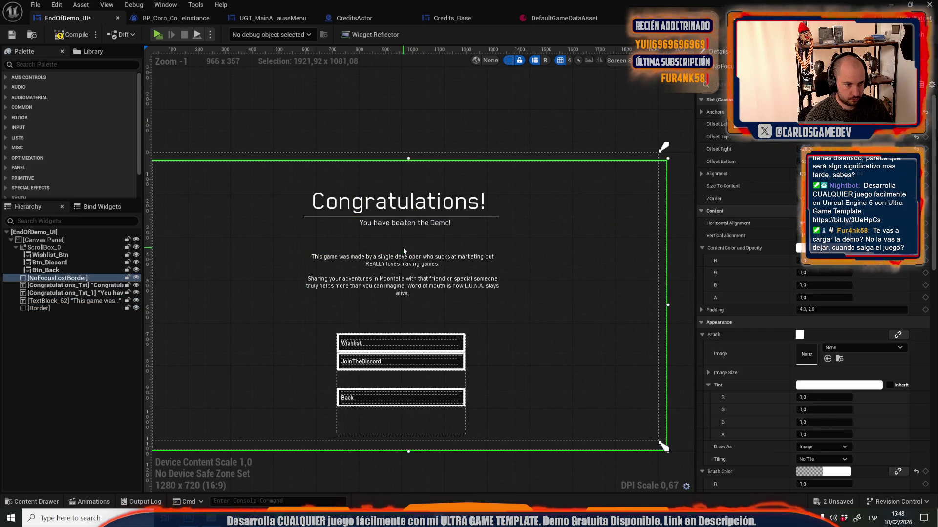
drag(404, 250, 403, 242)
click(441, 112)
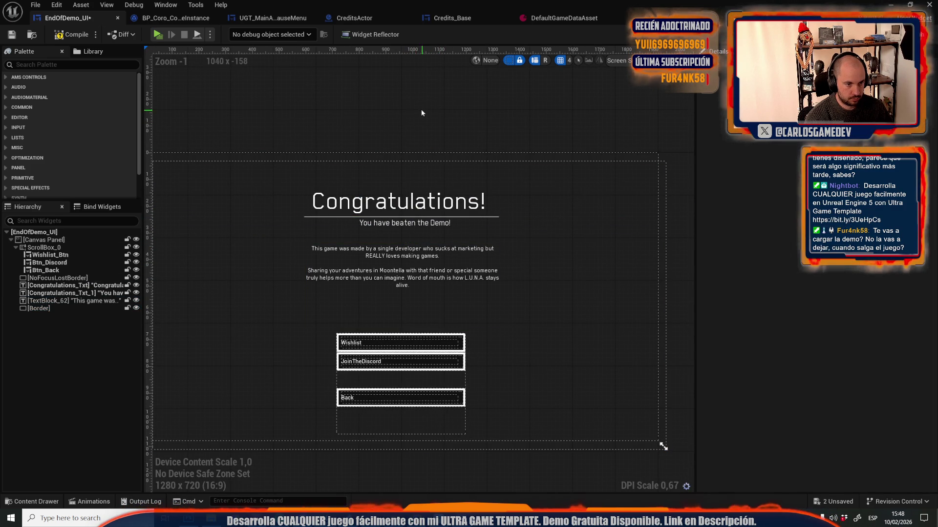
click(163, 35)
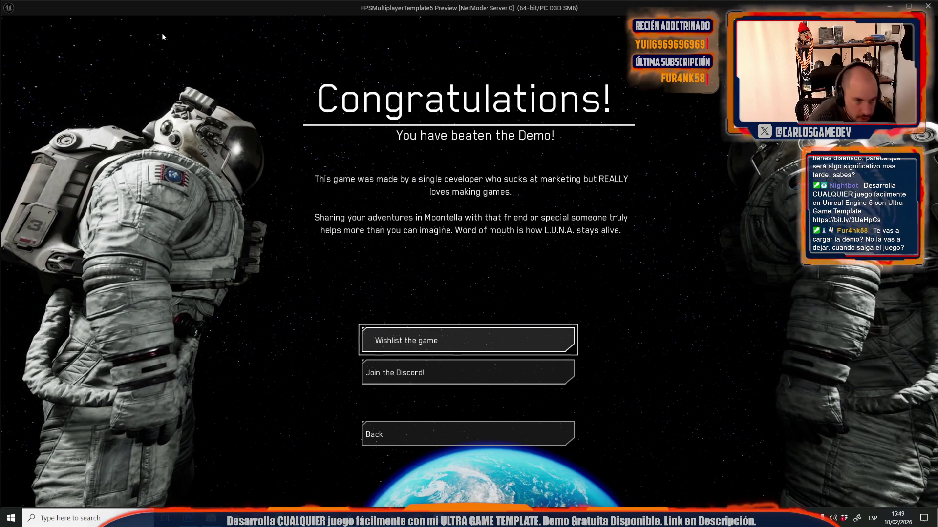
key(Escape)
scroll(341, 218, up, 4)
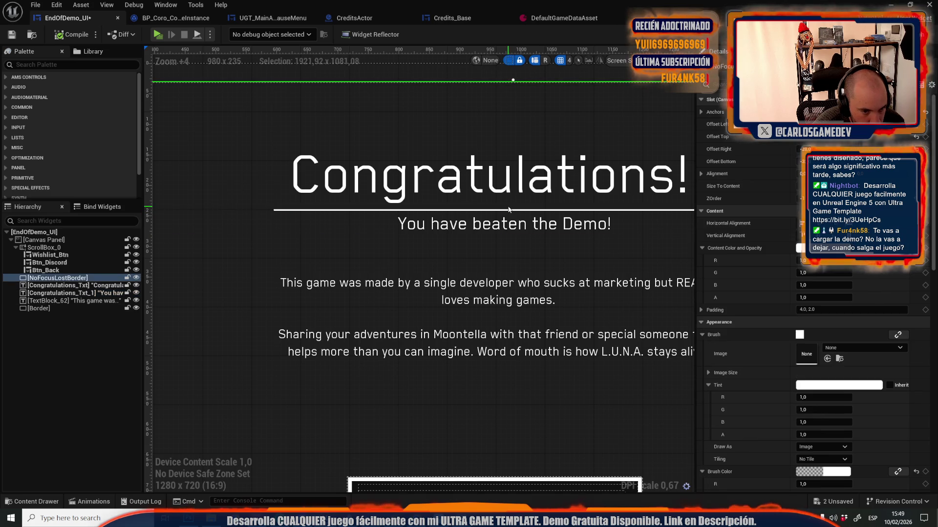
- Move the subtitle up, stretch the divider border down, raise the body text, and preview
mouse_move(490, 236)
mouse_down()
mouse_move(499, 220)
mouse_move(515, 224)
mouse_up()
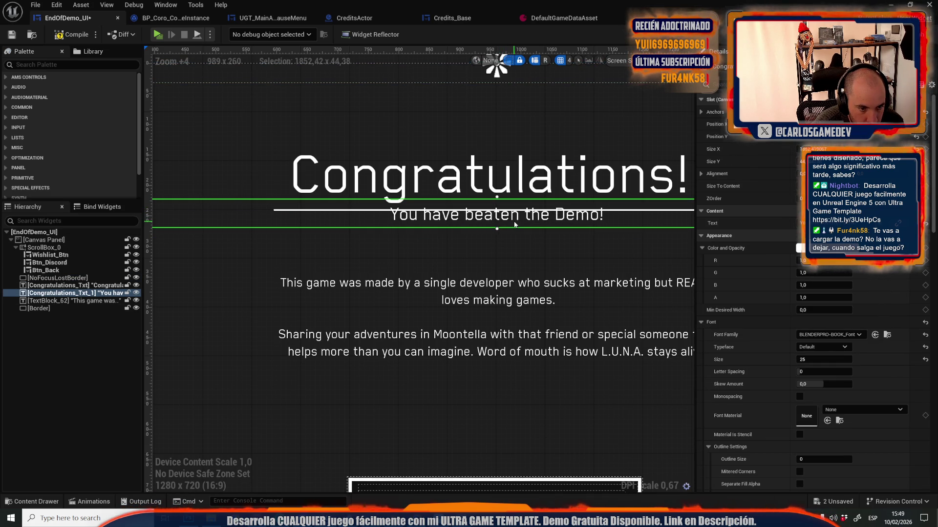
click(61, 307)
mouse_move(495, 212)
mouse_down()
mouse_move(494, 229)
mouse_move(504, 227)
mouse_up()
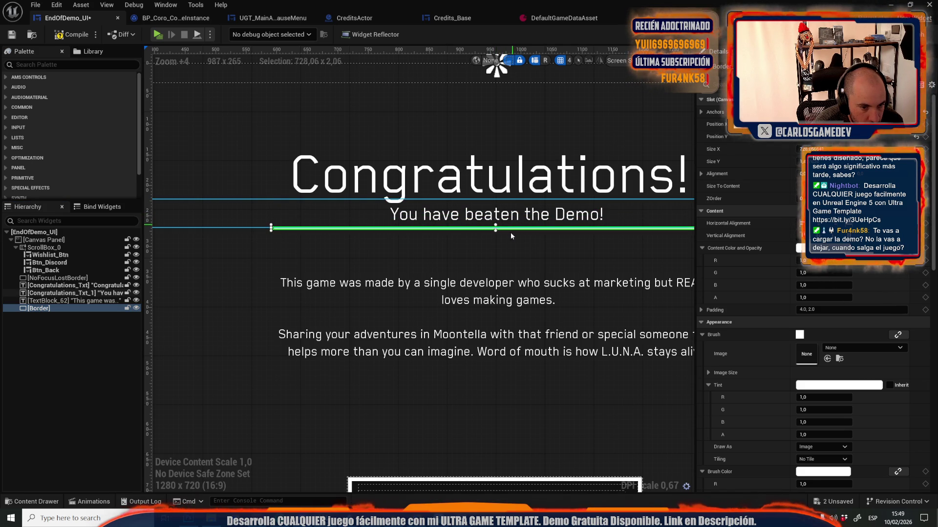
click(505, 288)
drag(499, 270, 507, 238)
click(461, 113)
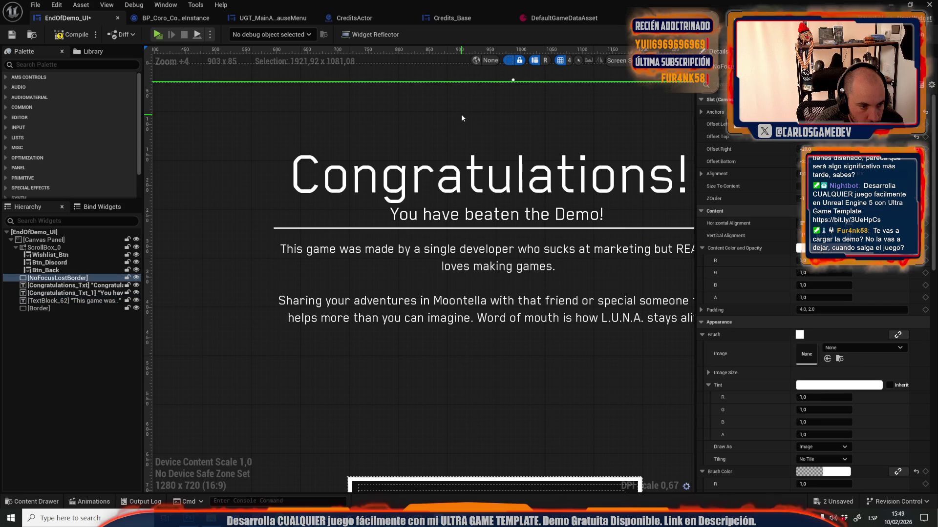
click(158, 38)
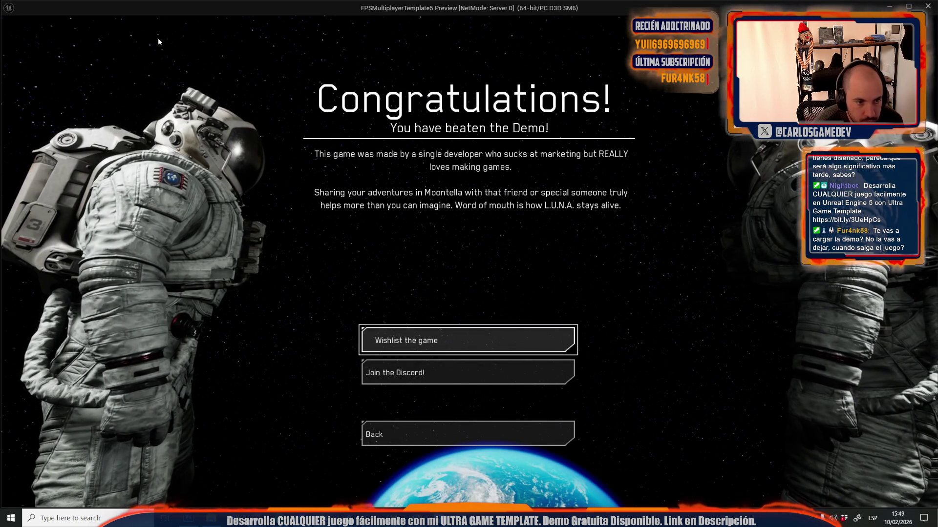
key(Escape)
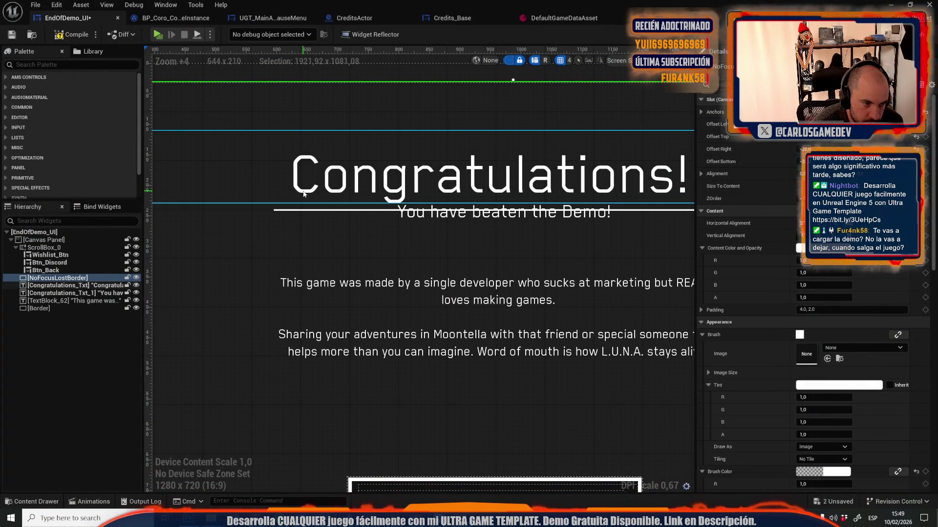
- Compare the edits with undo/redo, lower the body text's top edge slightly, and preview again
key(ctrl+z)
key(ctrl+z)
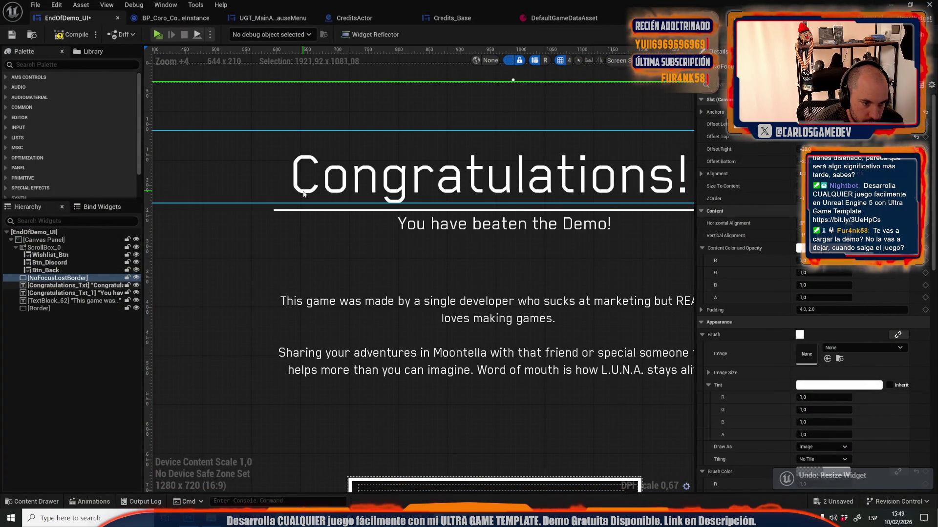
key(ctrl+y)
key(ctrl+y)
key(ctrl+y)
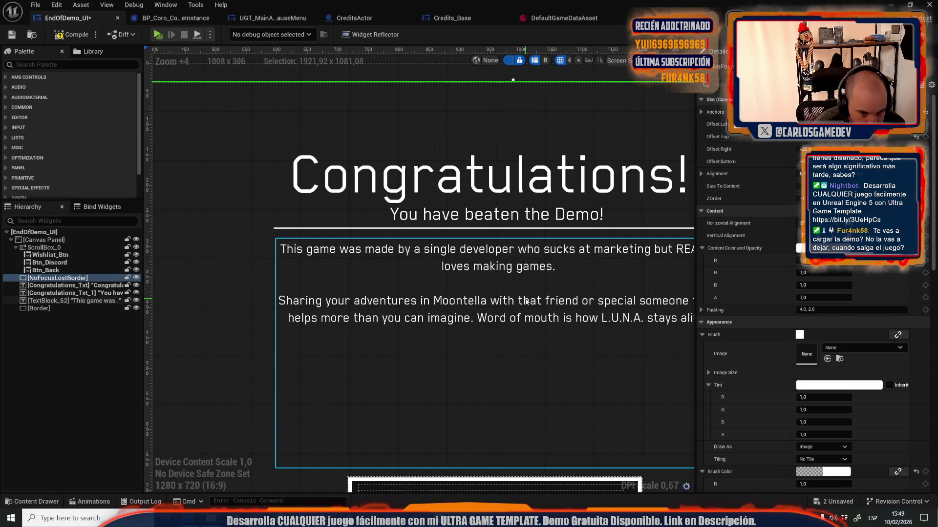
scroll(526, 302, down, 4)
scroll(469, 283, up, 3)
click(465, 279)
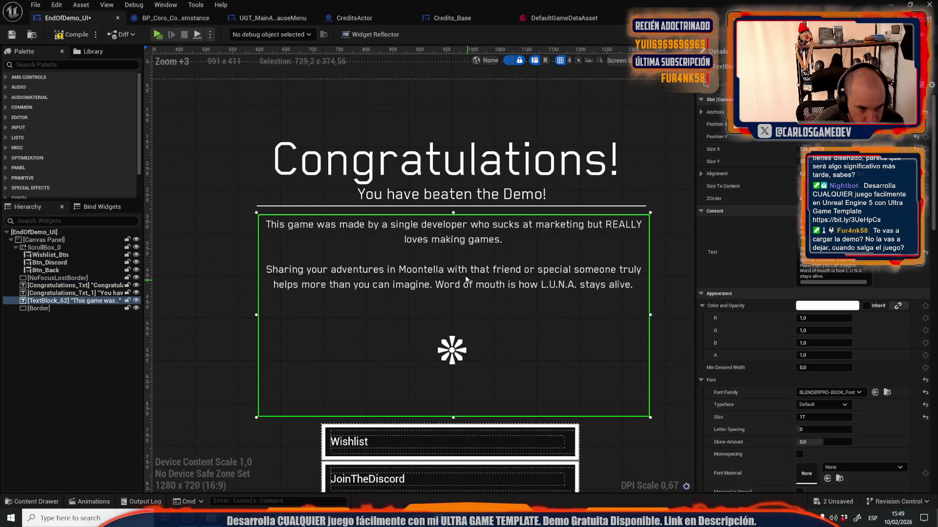
drag(453, 212, 453, 229)
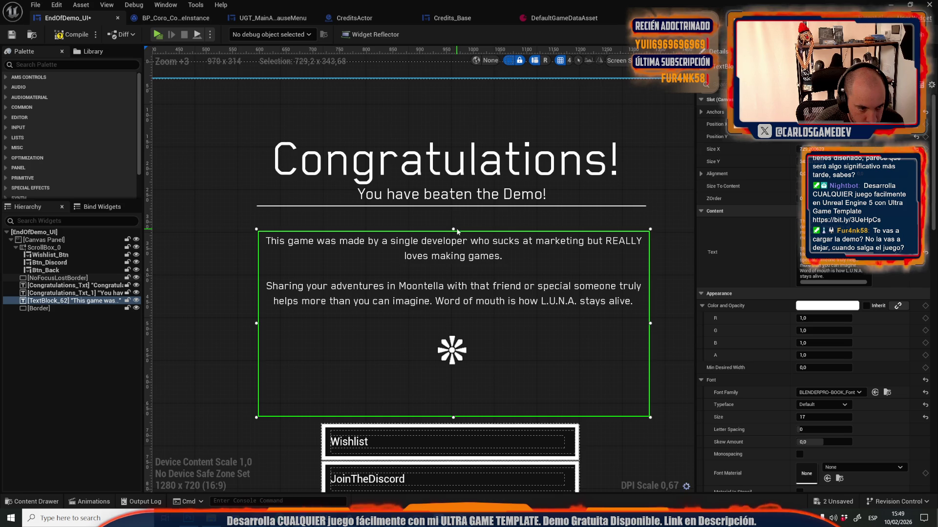
click(434, 67)
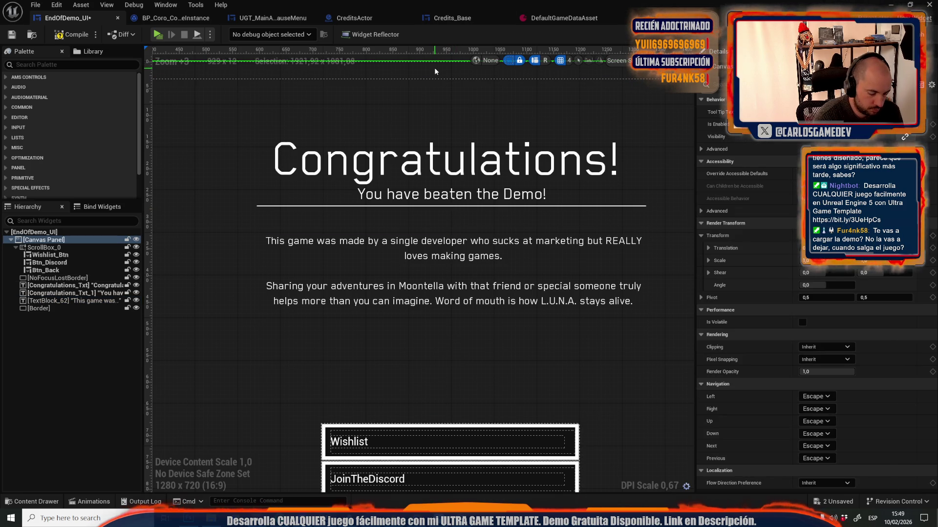
key(alt+p)
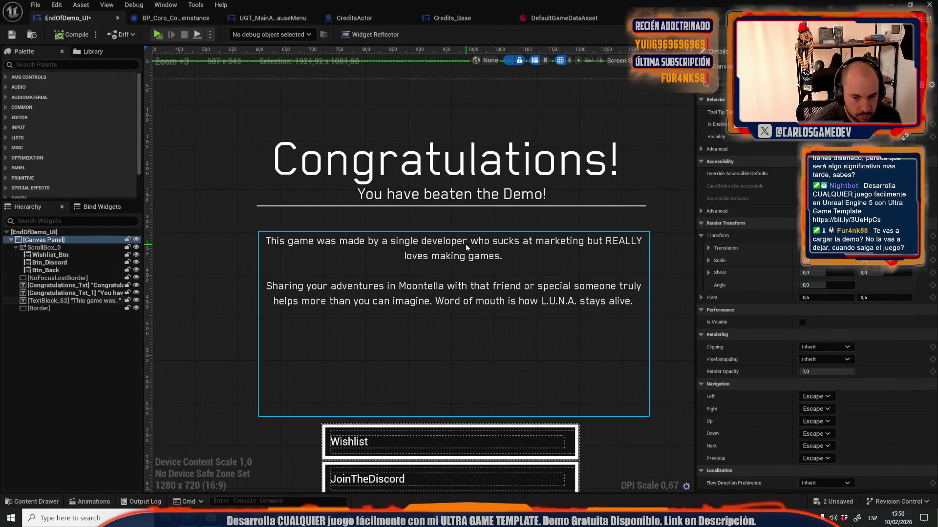
click(465, 244)
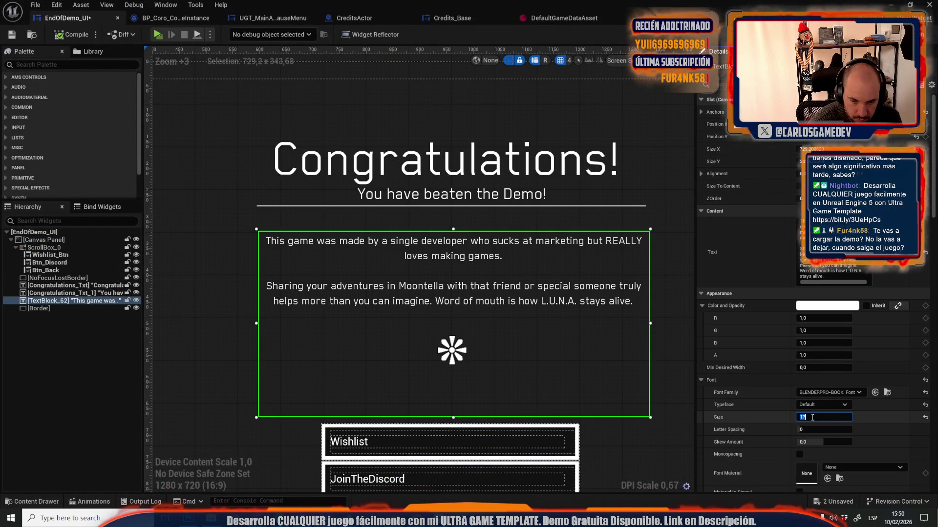
- Set the body text font size to 19 and preview the screen in game
key(Return)
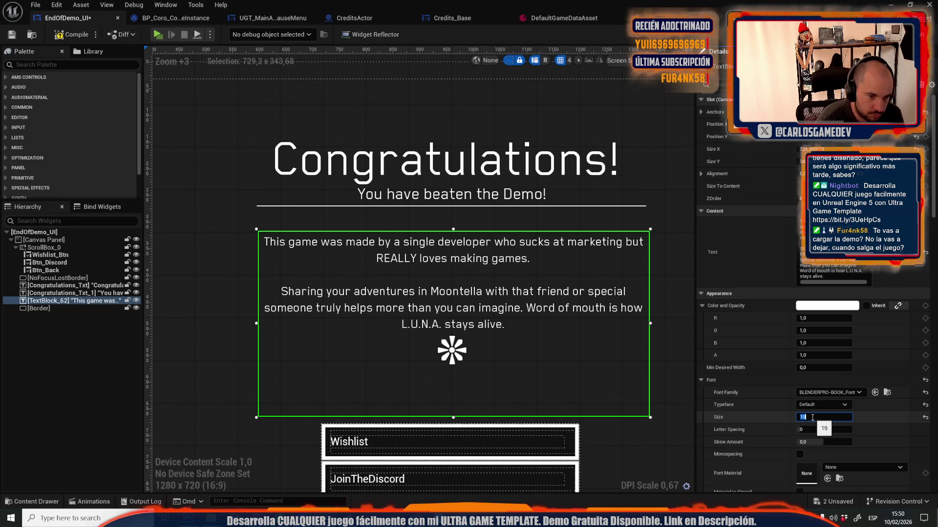
click(223, 194)
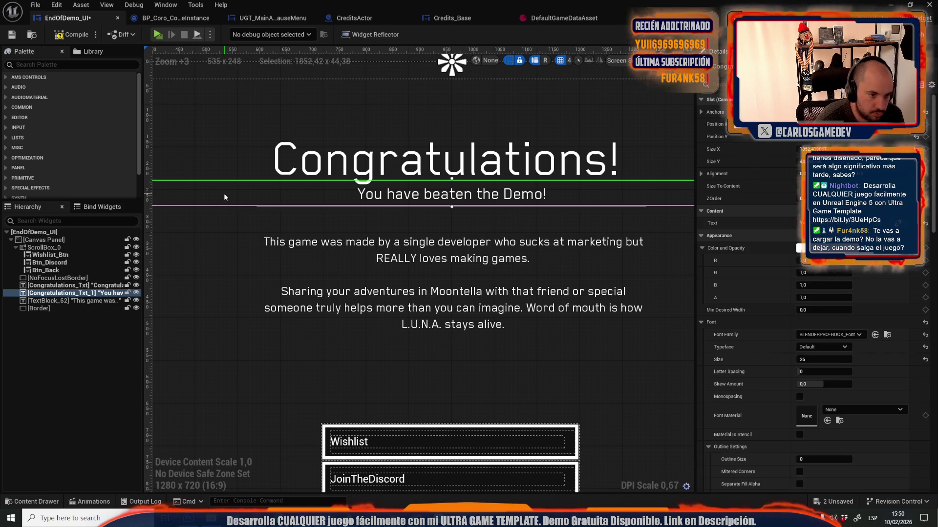
key(alt+p)
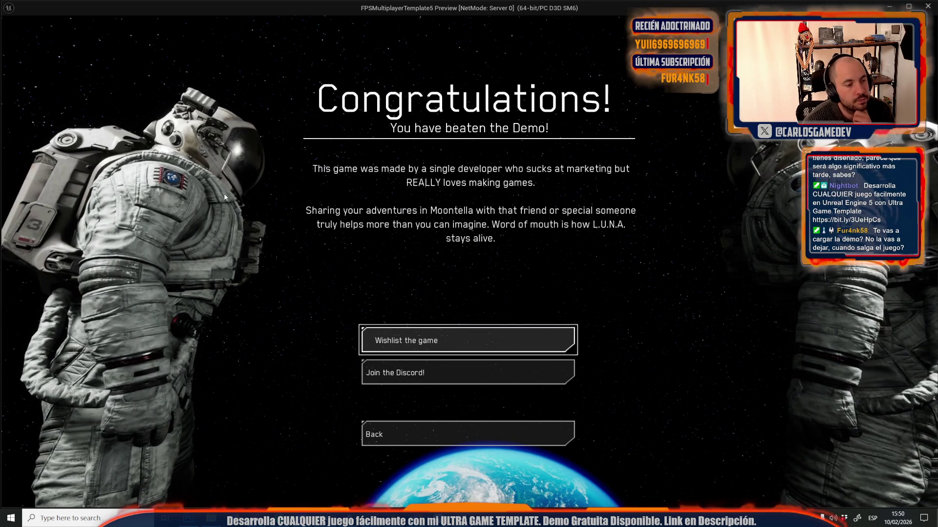
key(Escape)
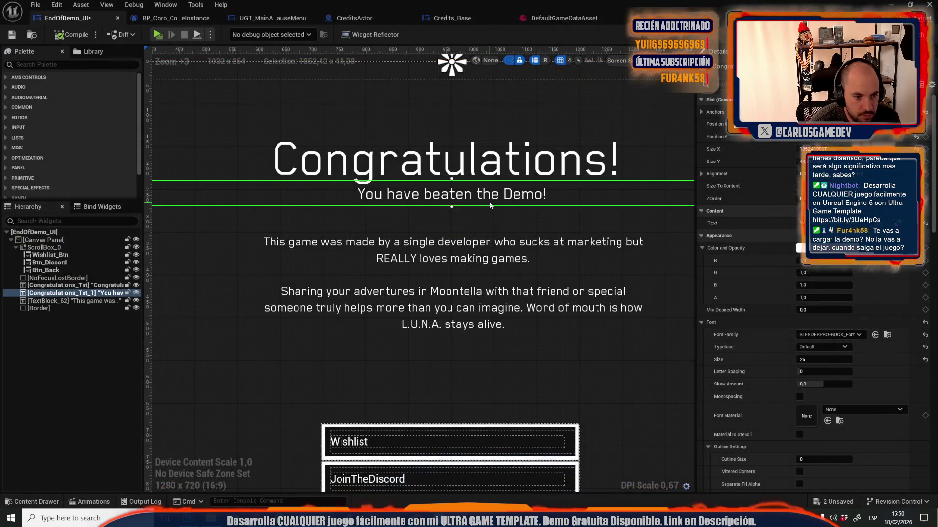
- Revisit the body text font size and preview the subtitle in game again
click(548, 277)
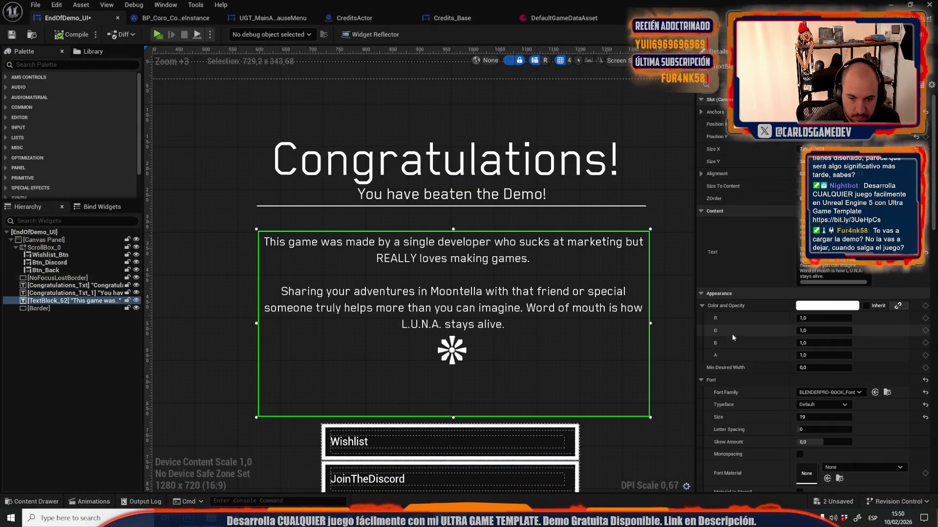
click(813, 417)
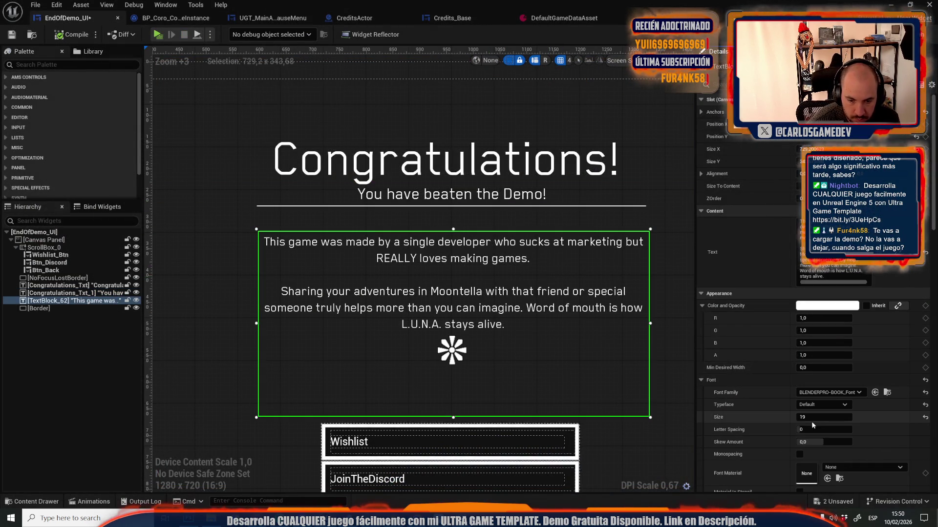
click(529, 203)
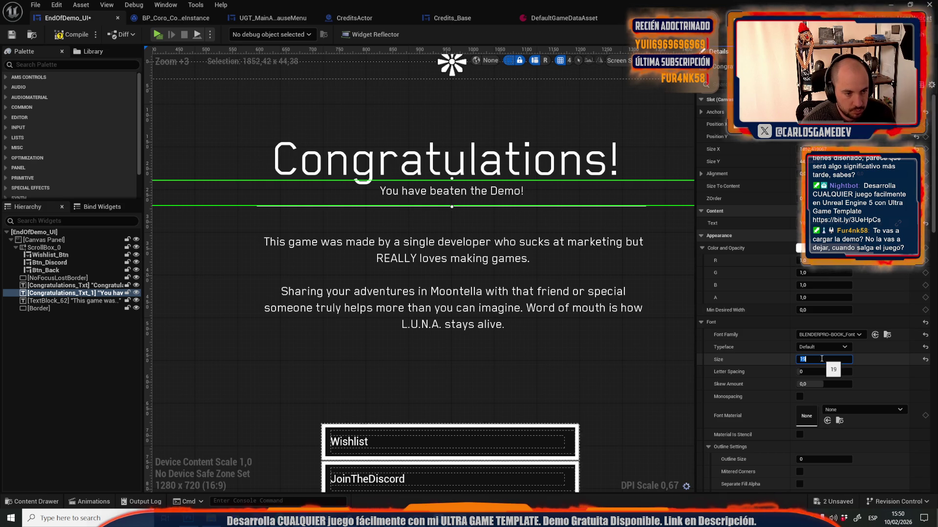
click(455, 104)
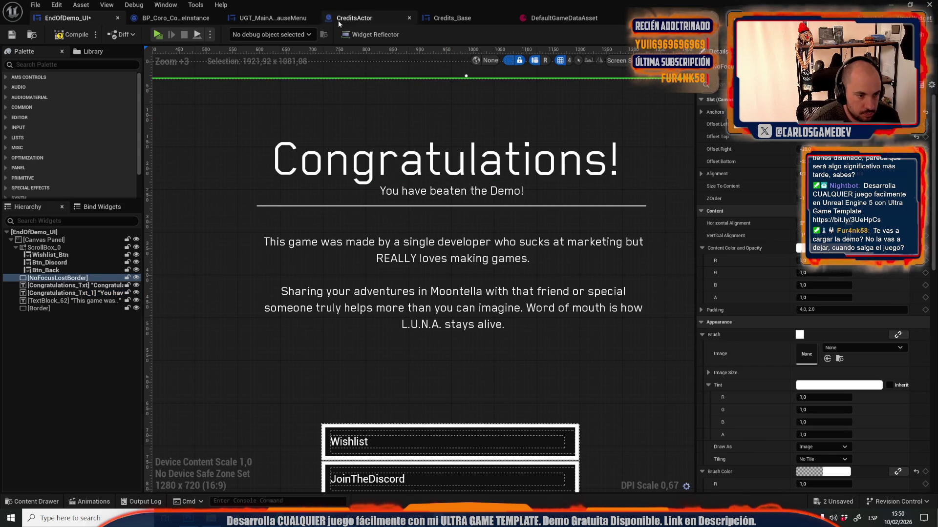
click(163, 35)
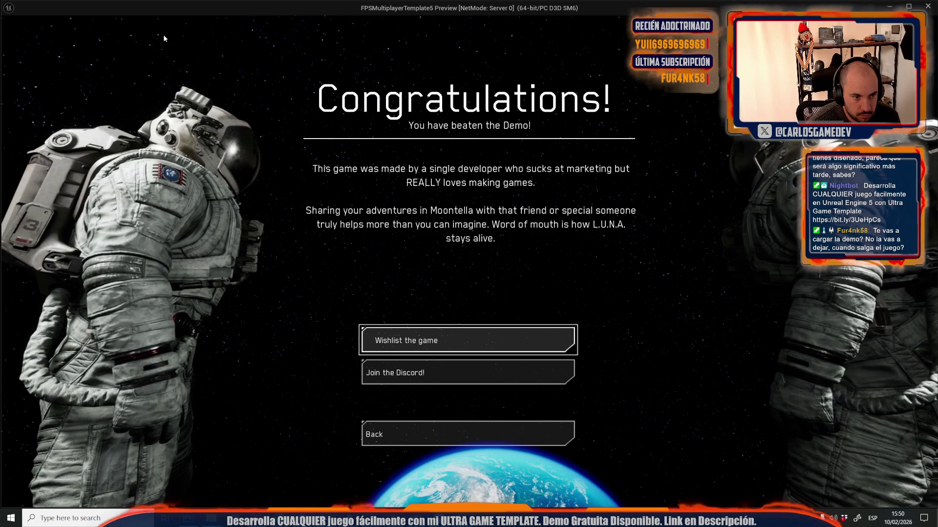
key(Escape)
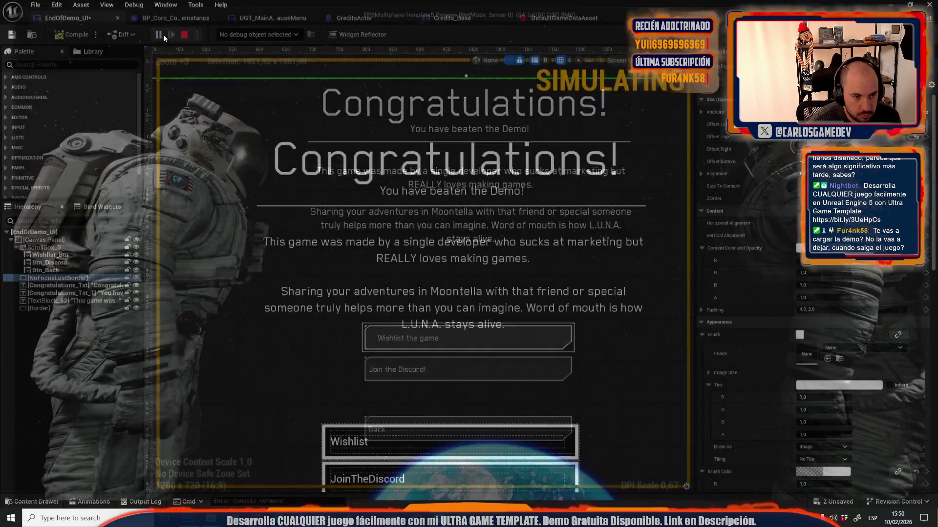
- Lower the subtitle's top edge slightly and run a final in-game preview
click(426, 200)
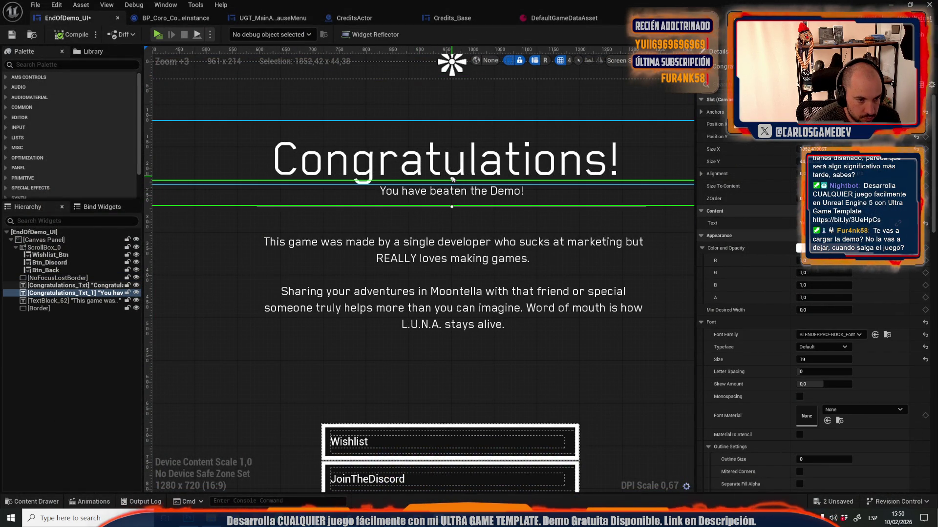
drag(452, 178, 452, 183)
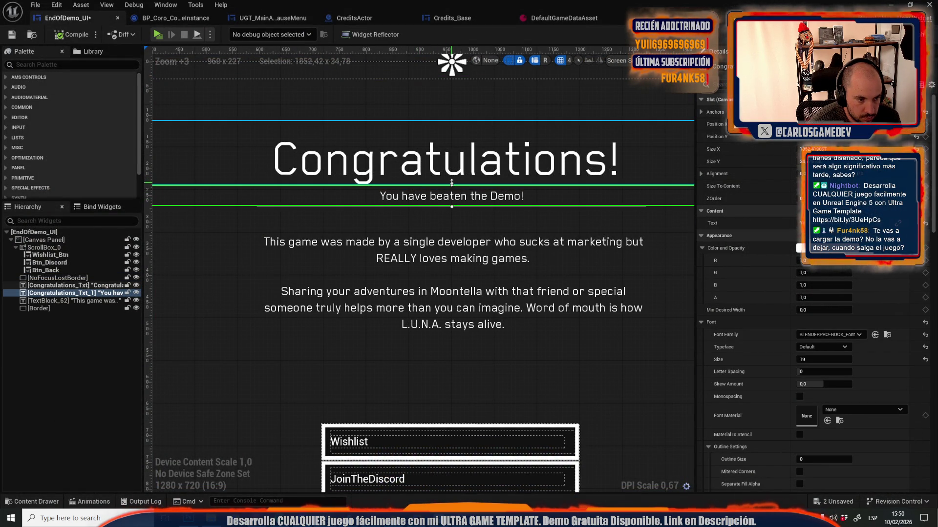
click(438, 214)
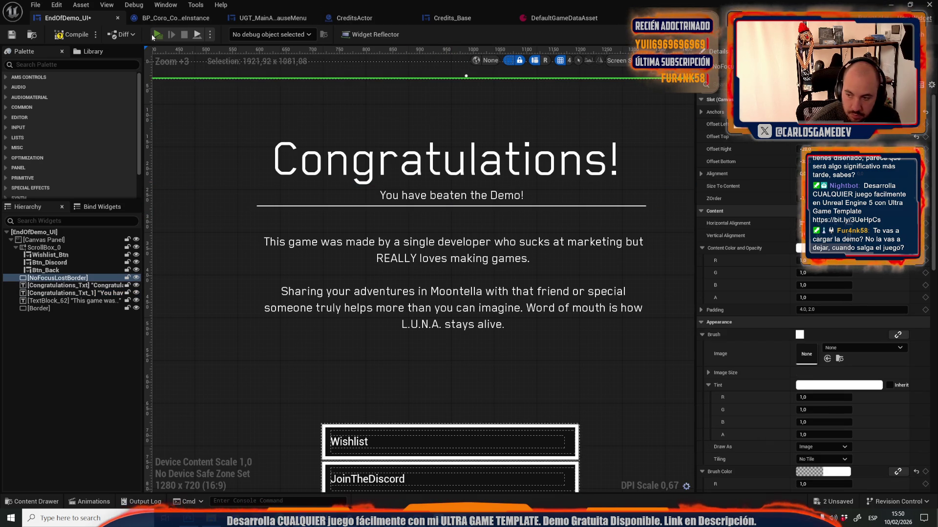
click(155, 35)
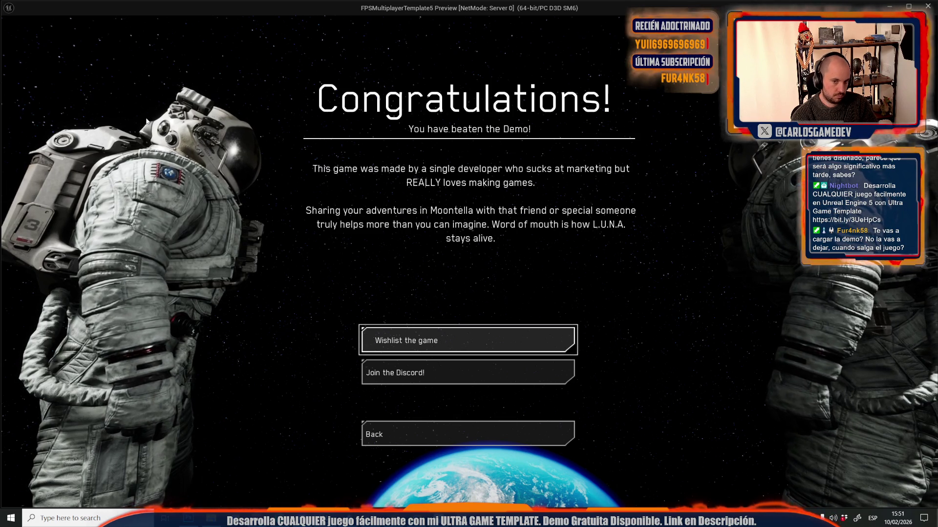
key(Escape)
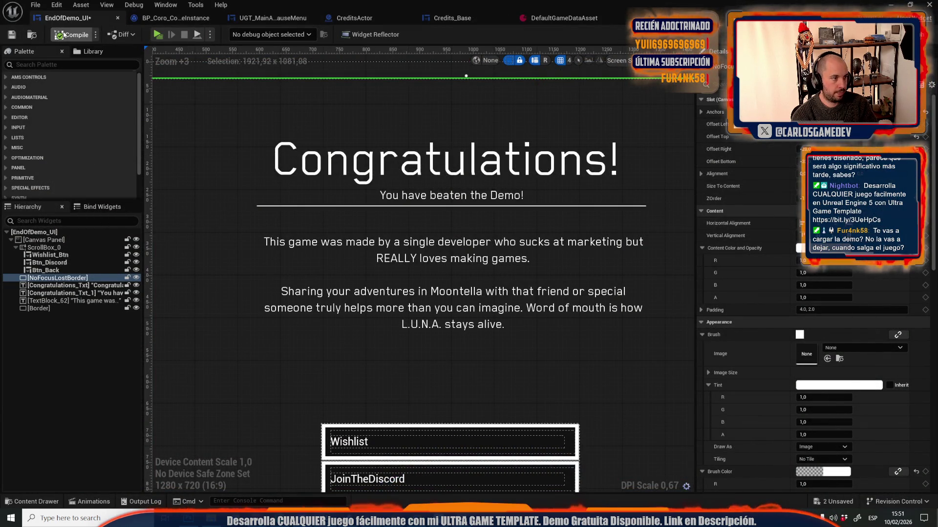
- Save EndOfDemo_UI and Credits_Base, then close all open asset editor tabs
click(19, 36)
click(551, 19)
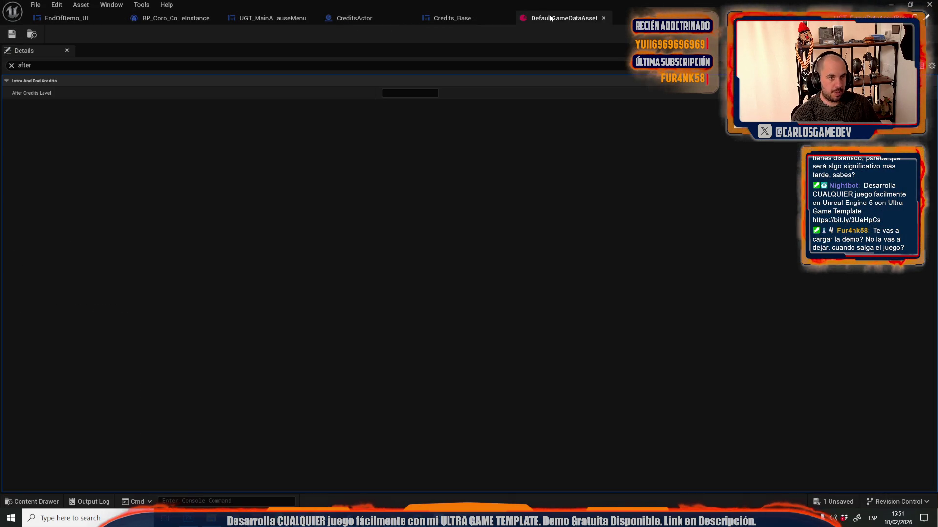
click(461, 18)
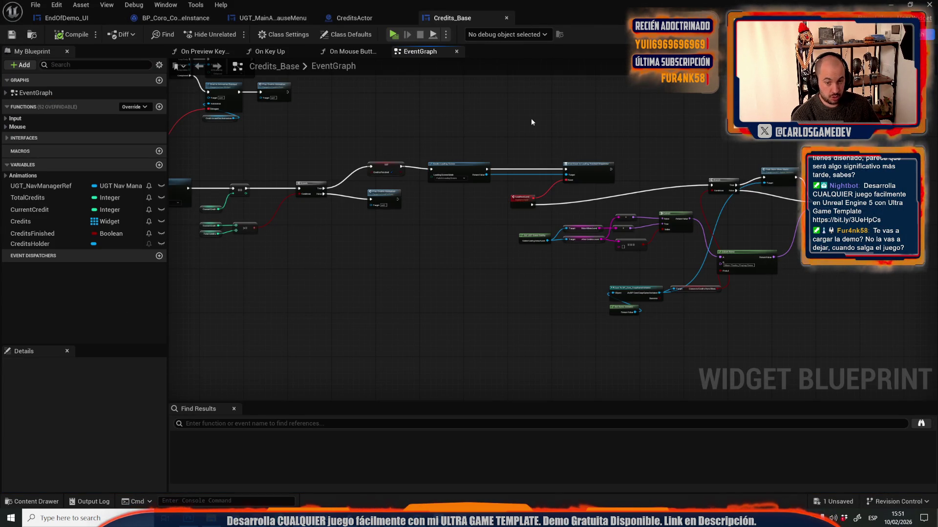
click(12, 35)
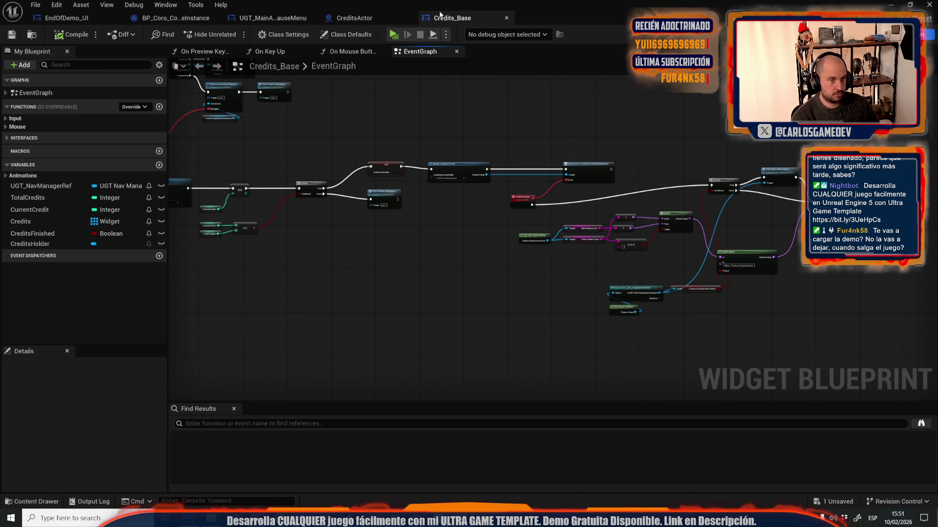
click(367, 19)
click(236, 18)
click(170, 18)
click(66, 18)
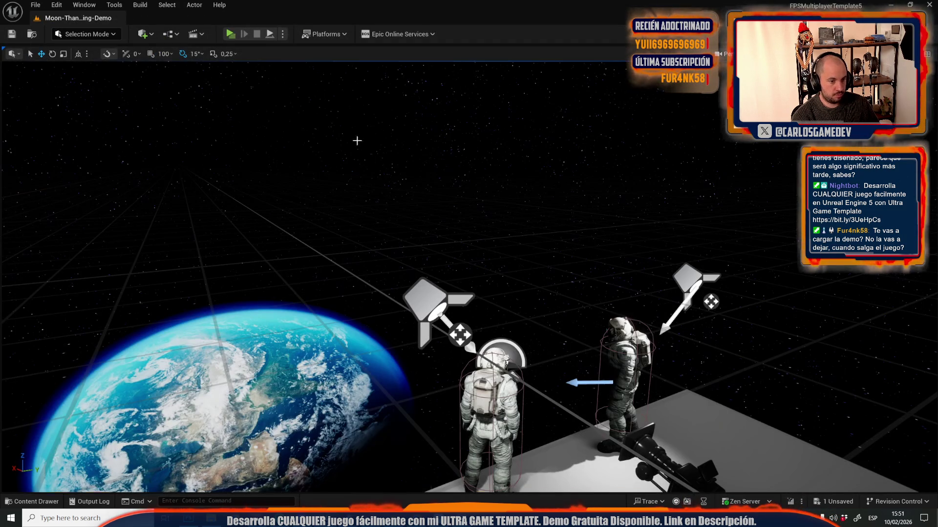
- Open Moon_MainMenuMap from Recent Levels and play-test its main menu credits
click(35, 5)
mouse_move(110, 73)
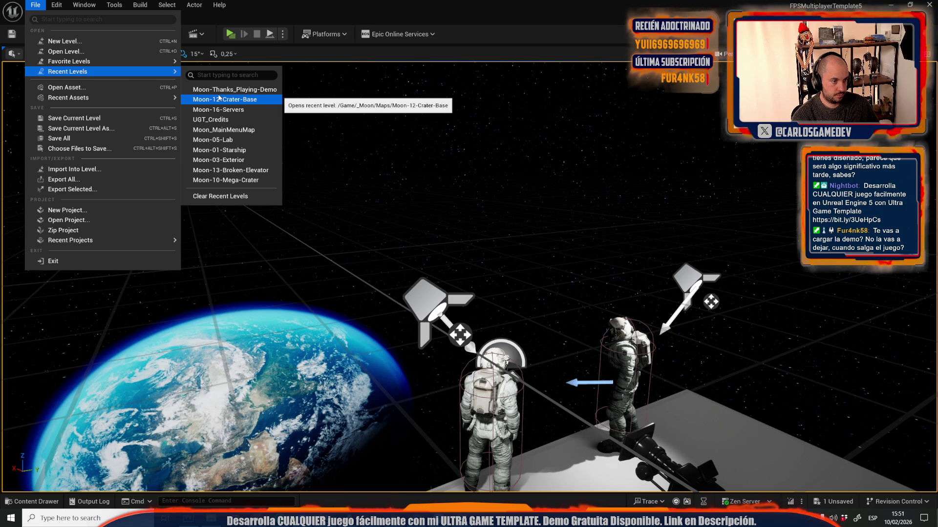
click(227, 112)
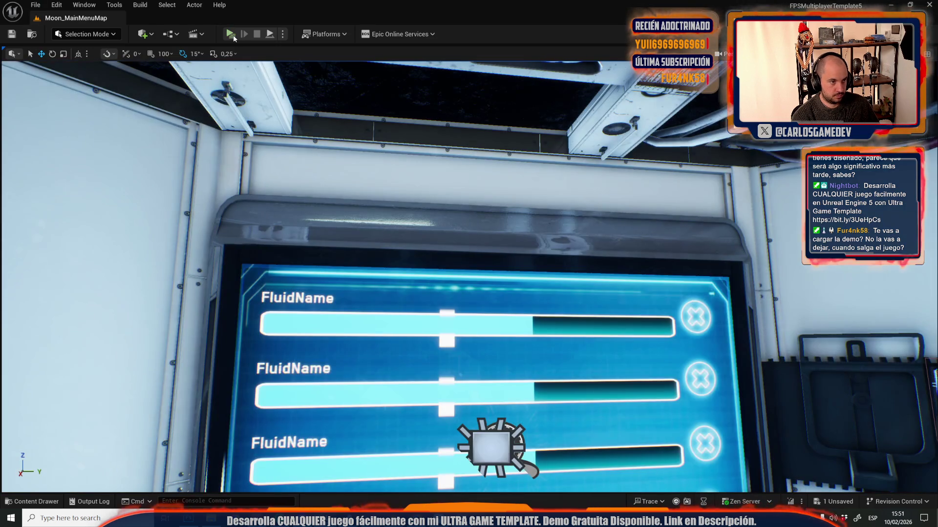
key(alt+p)
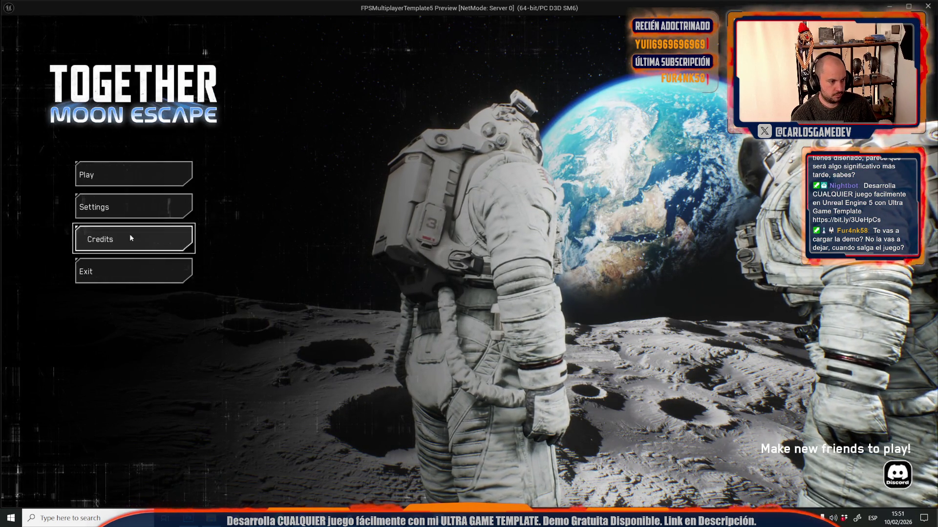
click(130, 234)
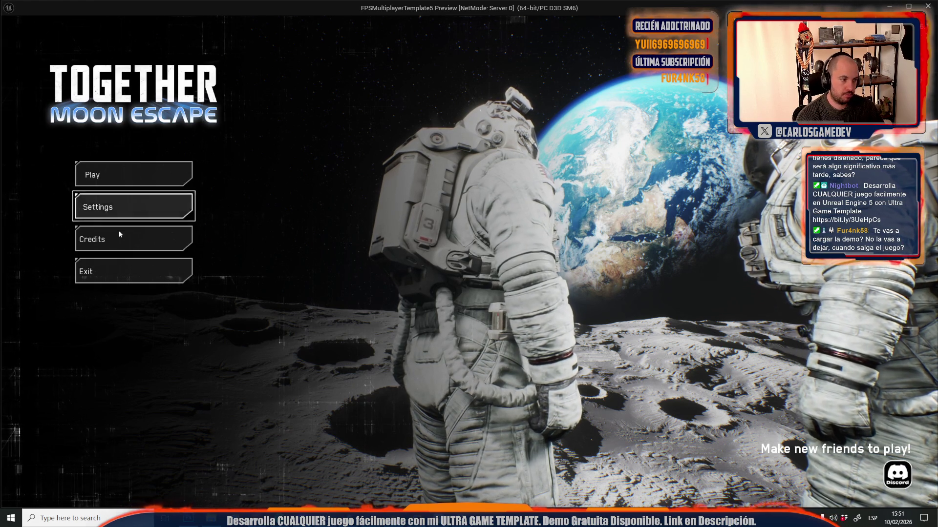
key(Escape)
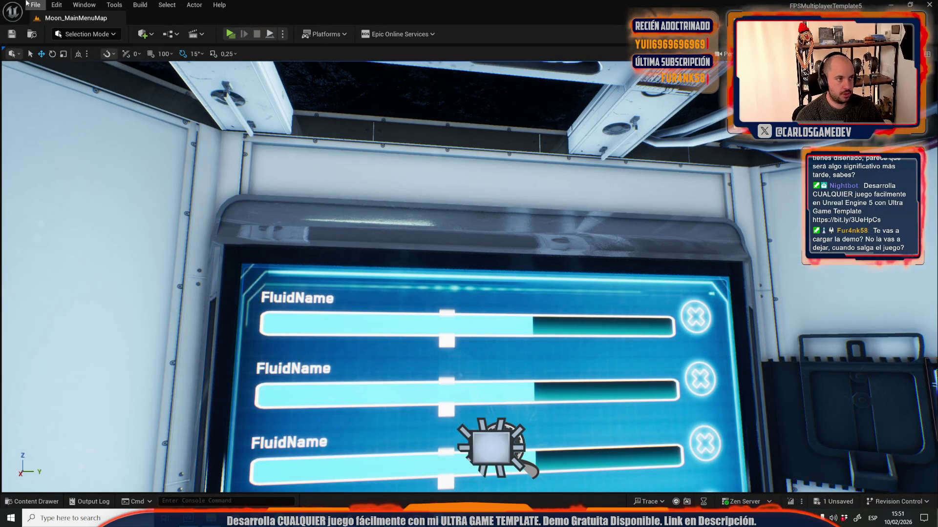
- Load the Moon-05-Lab level from Recent Levels
click(31, 5)
mouse_move(98, 77)
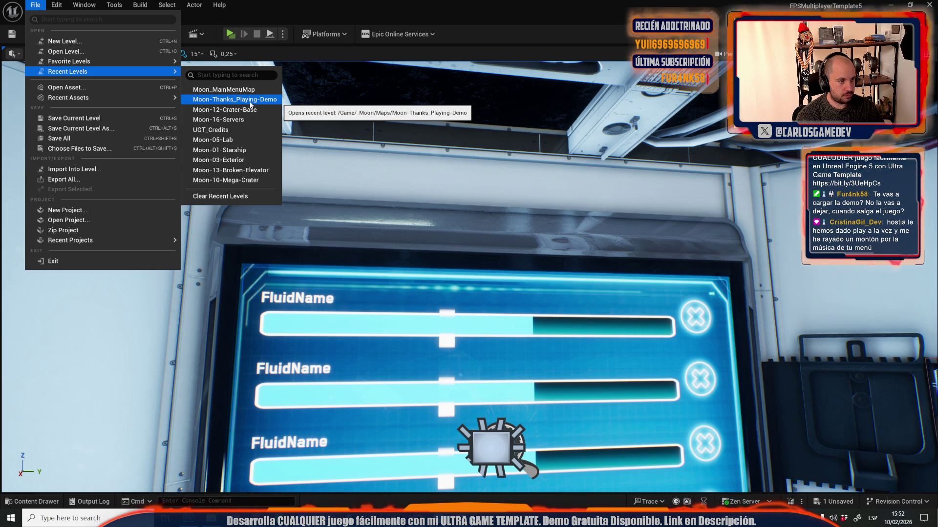
click(241, 143)
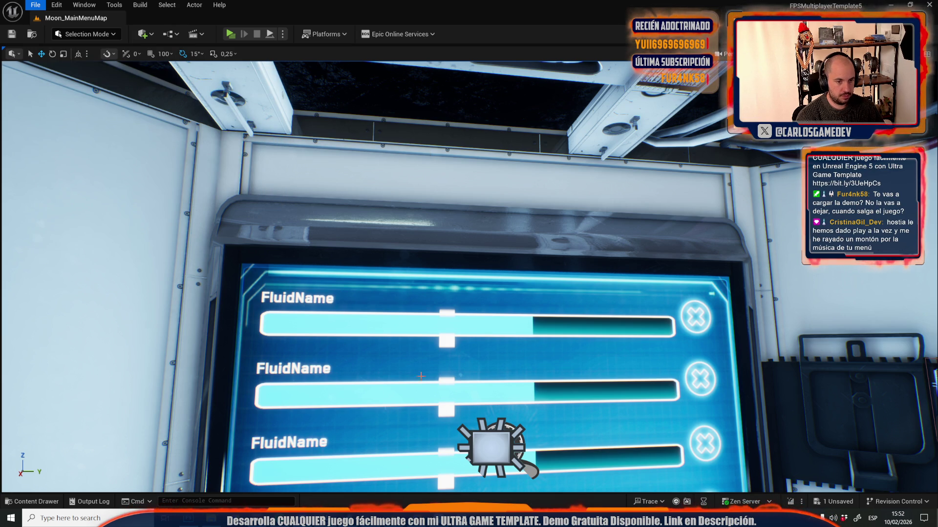
- Search the Content Drawer for 'game inst coop' and open BP_Coro_CoopGameInstance
key(ctrl+space)
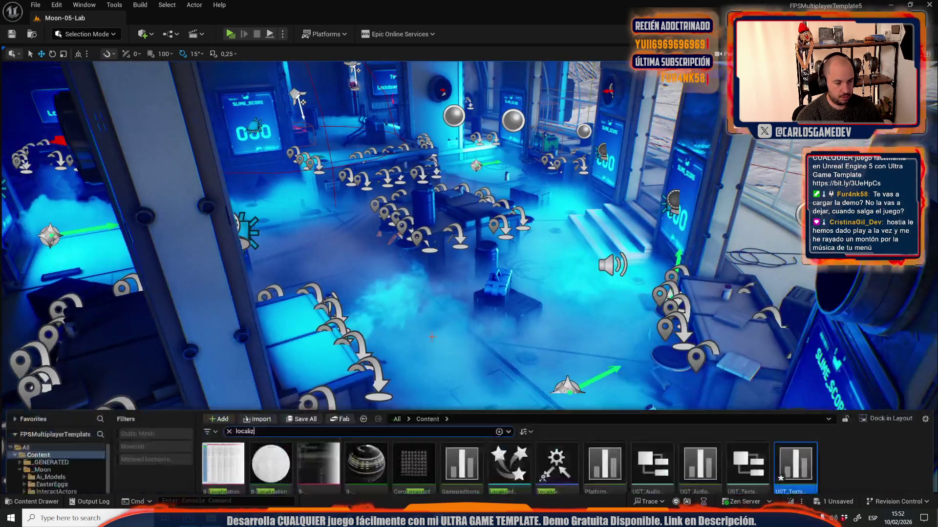
key(ctrl+a)
text(game inst coop)
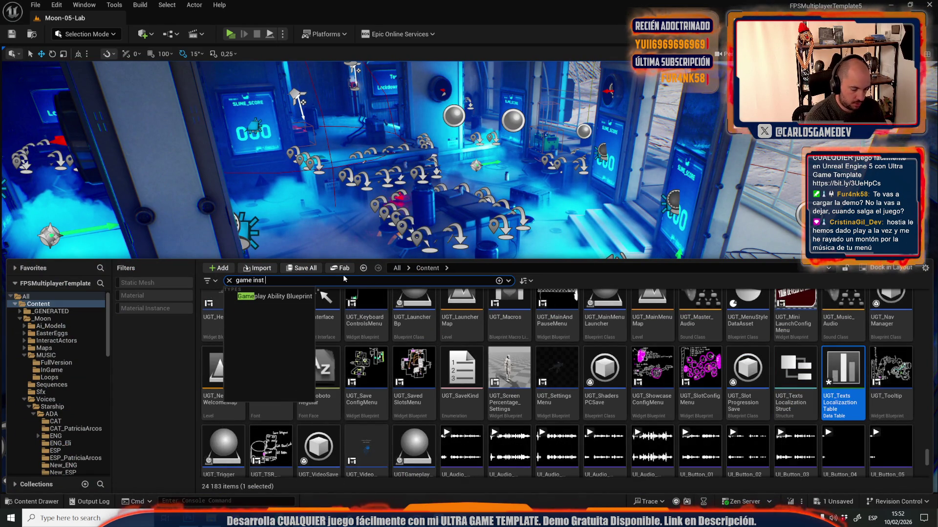
double_click(230, 332)
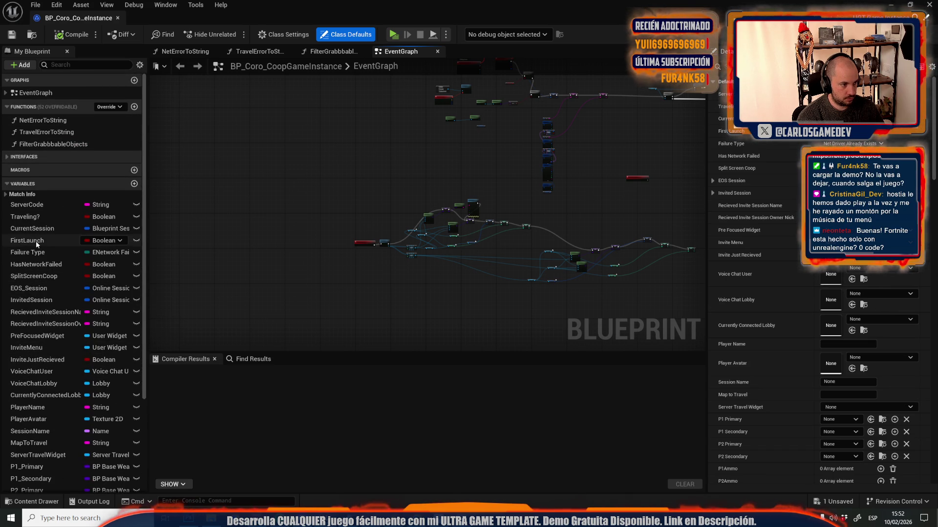
- Open the Moon-05-Lab Level Blueprint from the Blueprints menu and shrink it to a small window
scroll(24, 146, down, 2)
key(ctrl+space)
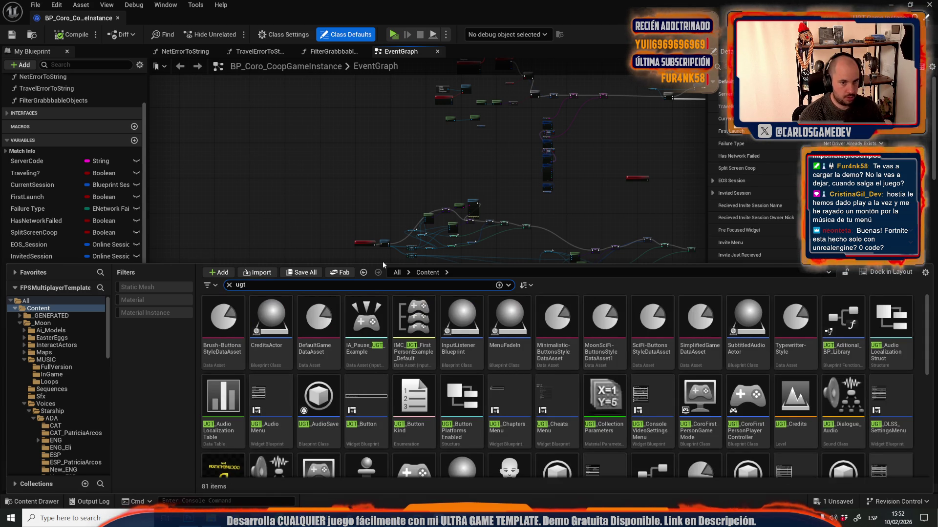
click(382, 261)
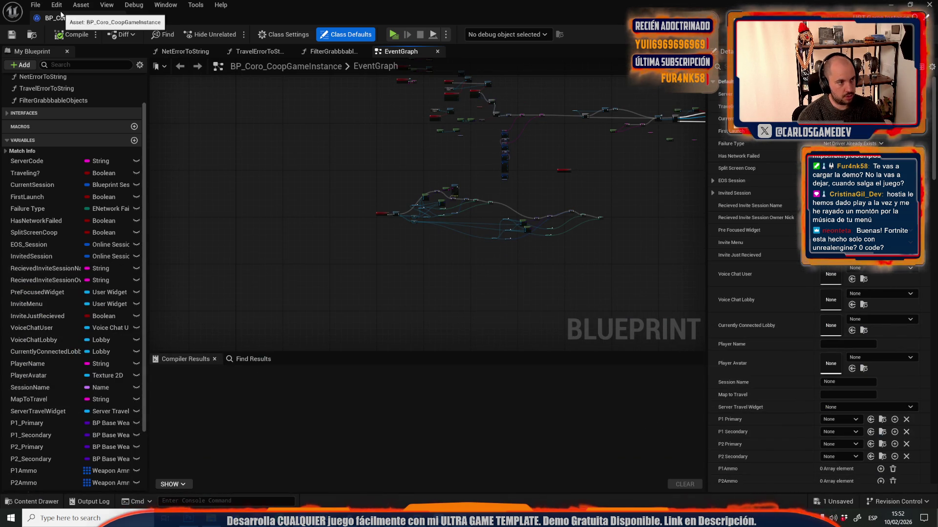
middle_click(61, 15)
click(194, 34)
click(198, 103)
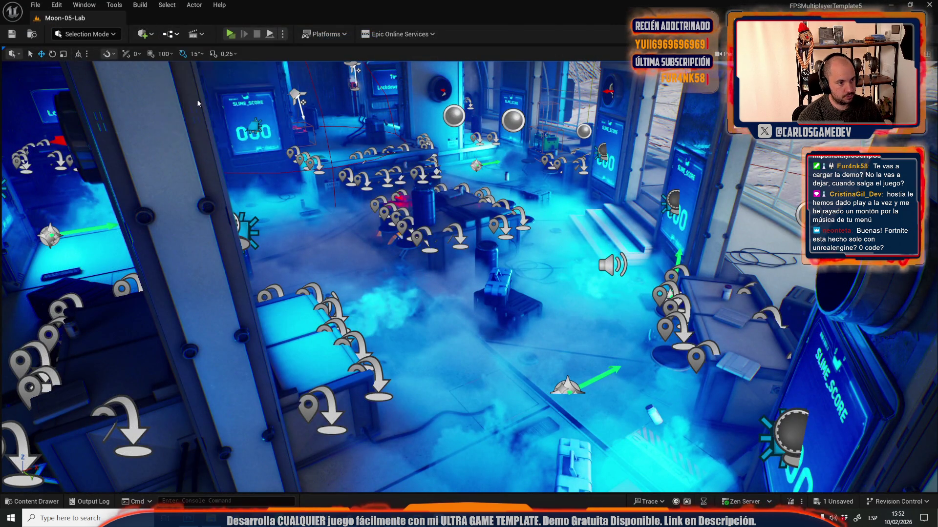
scroll(363, 176, up, 3)
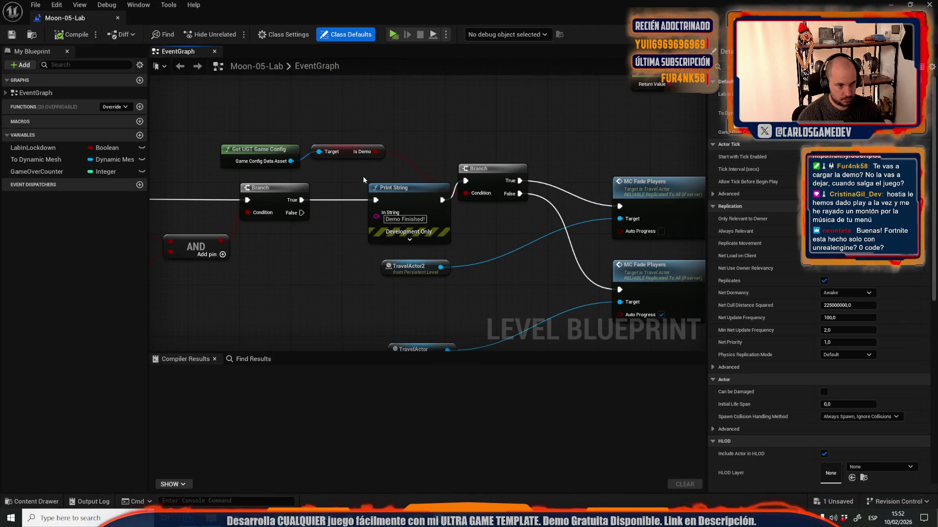
drag(488, 6, 484, 378)
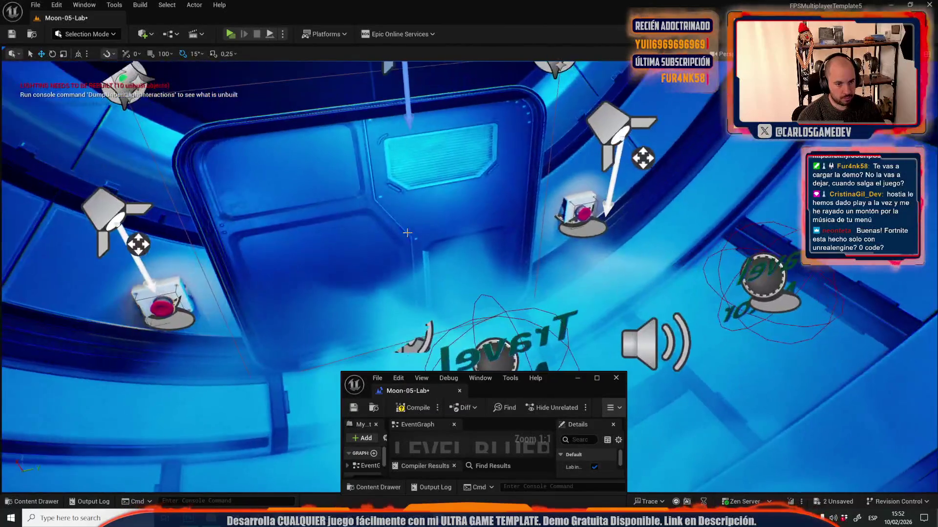
- Play Moon-05-Lab to the Congratulations screen, click Back, stop, and close the Message Log
click(229, 35)
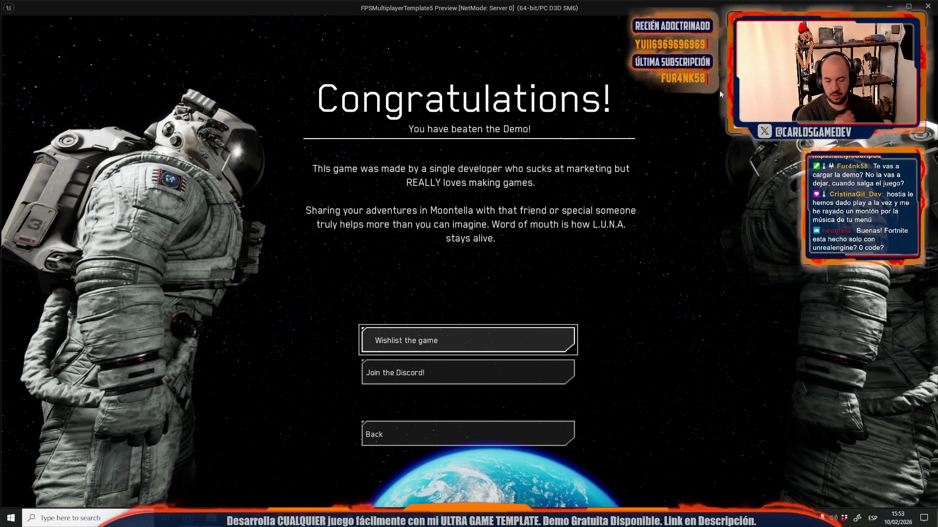
click(392, 444)
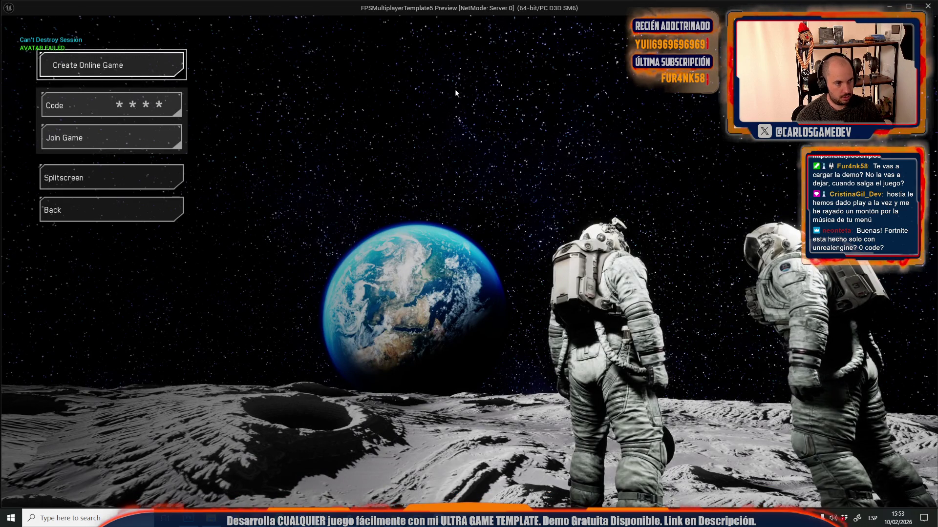
click(927, 6)
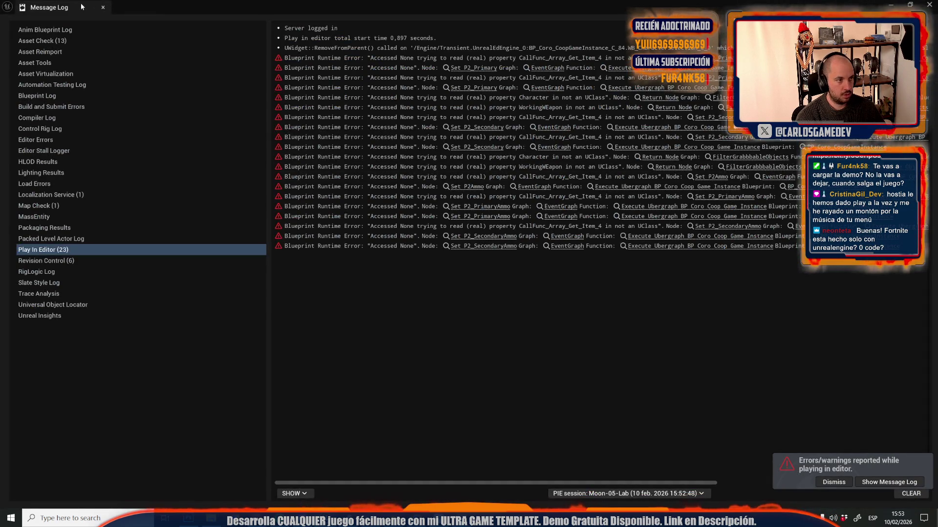
click(103, 7)
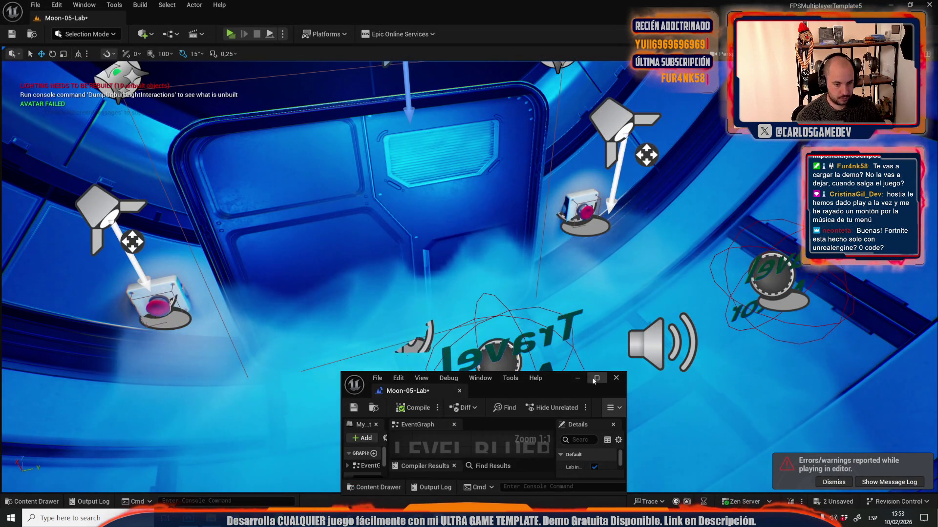
- Maximize the level blueprint and bring MC_GreatStuffAhead and the Manual Travel nodes into view
click(597, 379)
scroll(442, 240, down, 3)
scroll(442, 240, up, 3)
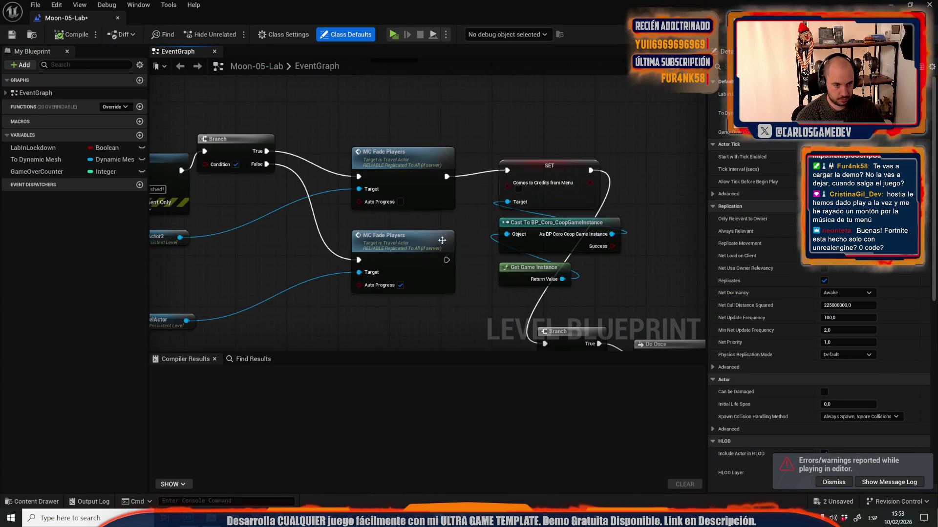
scroll(389, 125, down, 2)
scroll(473, 96, up, 1)
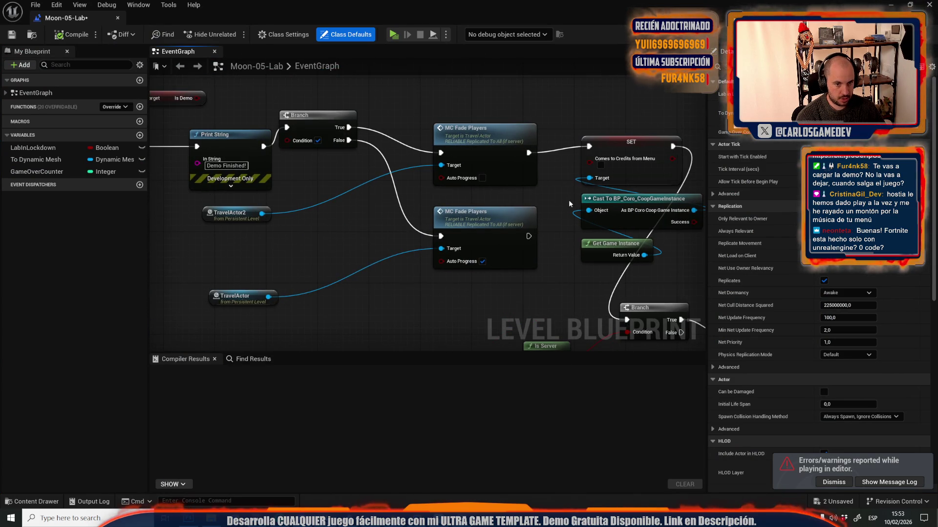
scroll(570, 226, down, 1)
scroll(571, 225, down, 3)
scroll(414, 133, up, 3)
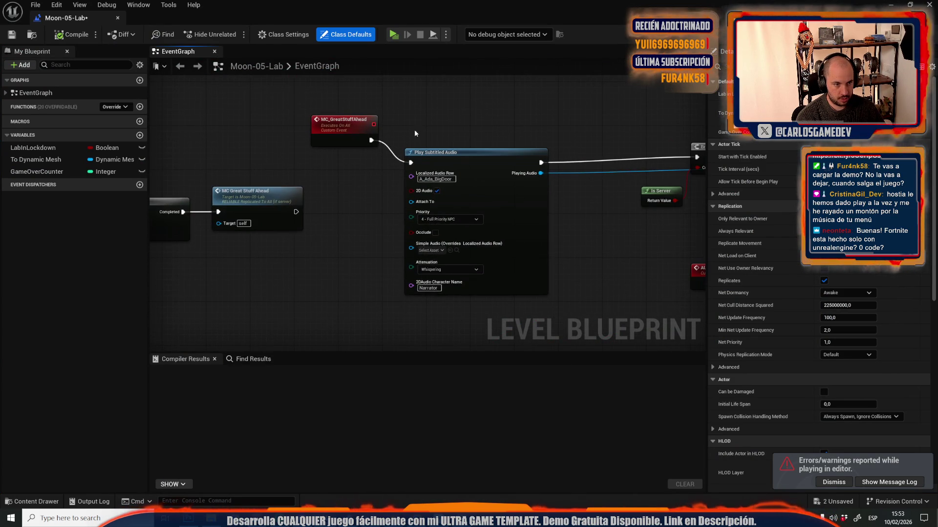
scroll(478, 111, down, 3)
drag(477, 110, 303, 113)
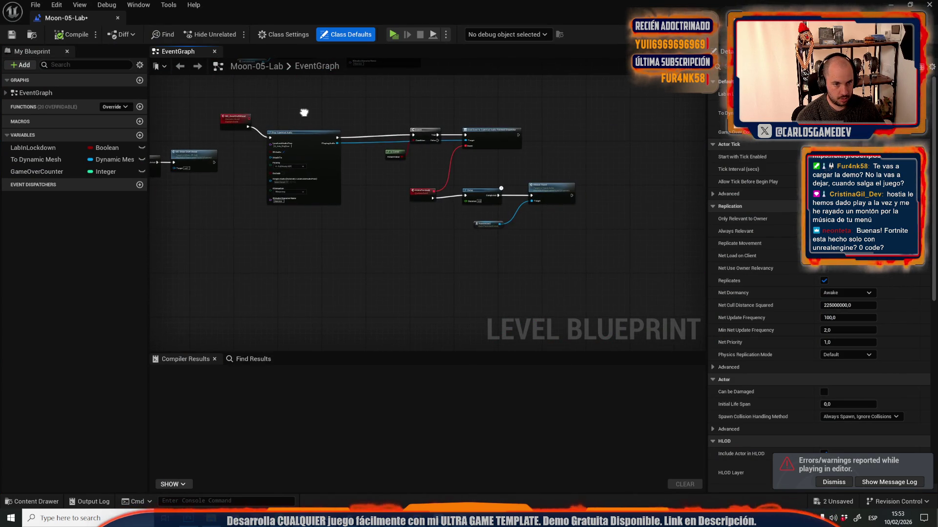
scroll(440, 163, up, 3)
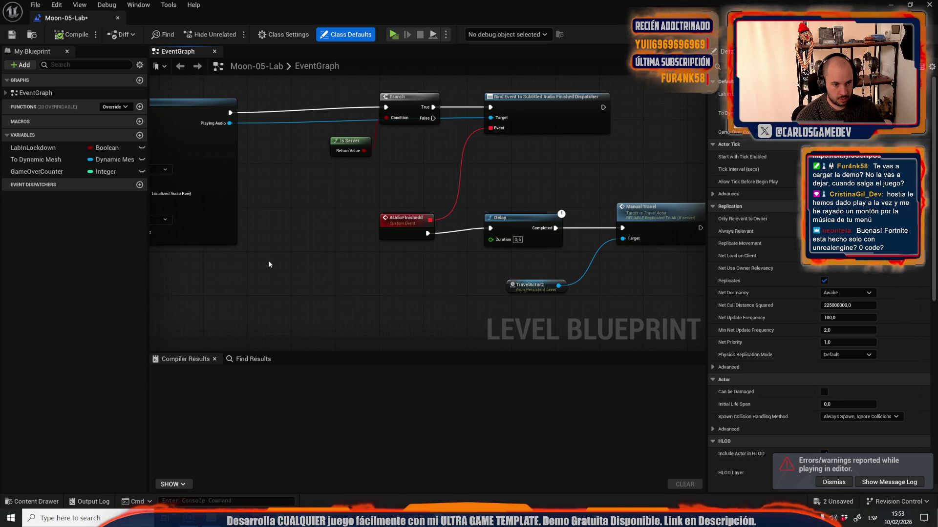
mouse_move(268, 260)
mouse_down()
mouse_move(410, 125)
mouse_move(226, 152)
mouse_move(283, 178)
mouse_move(264, 140)
mouse_move(339, 123)
mouse_up()
- Add a 0,5-second Delay wired into Manual Travel on TravelActor2, then playtest
text(delay)
key(Return)
scroll(332, 125, up, 2)
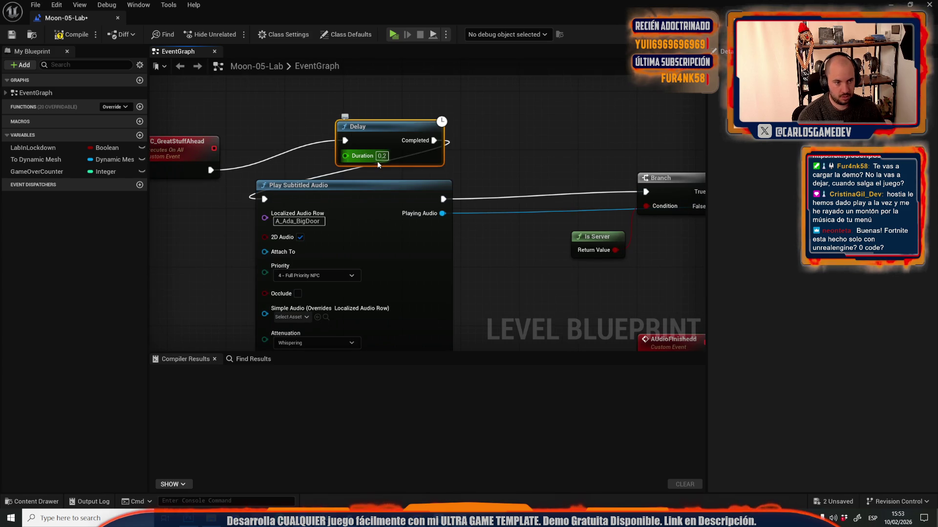
text(0,5)
mouse_move(434, 141)
mouse_down()
mouse_move(762, 395)
mouse_move(420, 145)
mouse_move(263, 104)
mouse_move(242, 113)
mouse_up()
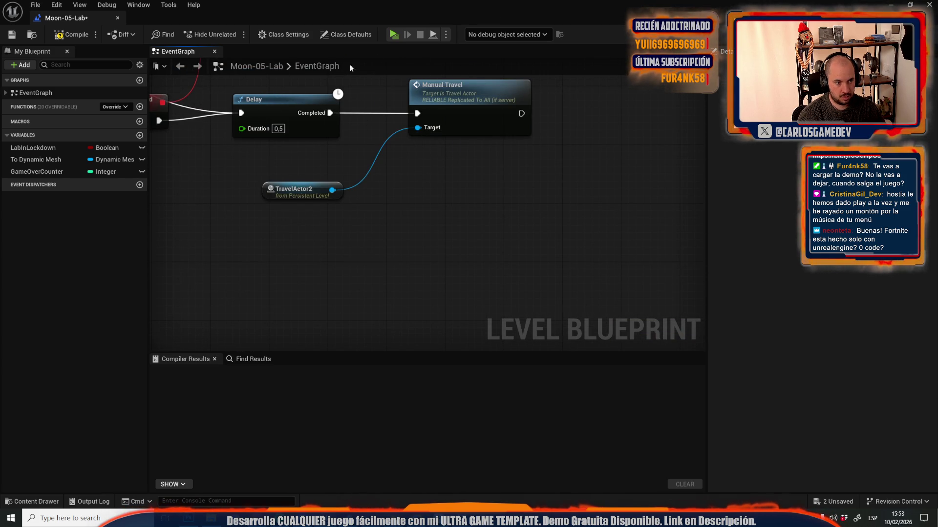
click(393, 35)
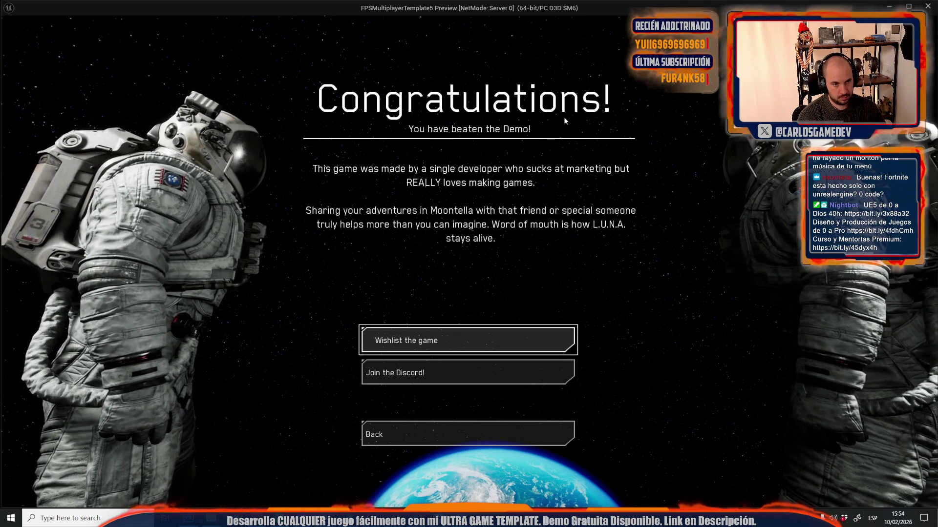
key(Escape)
click(74, 26)
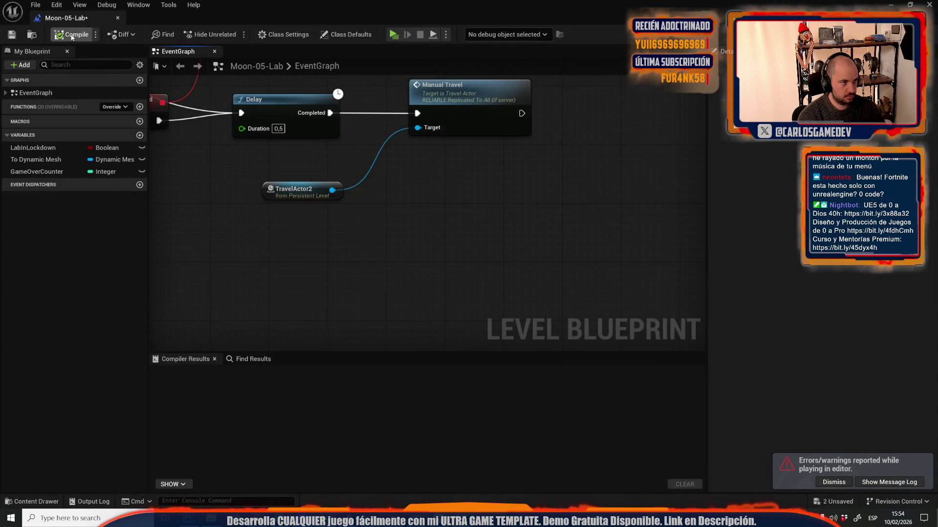
- Connect Is Demo to the Branch condition and compile the level blueprint
scroll(275, 170, down, 6)
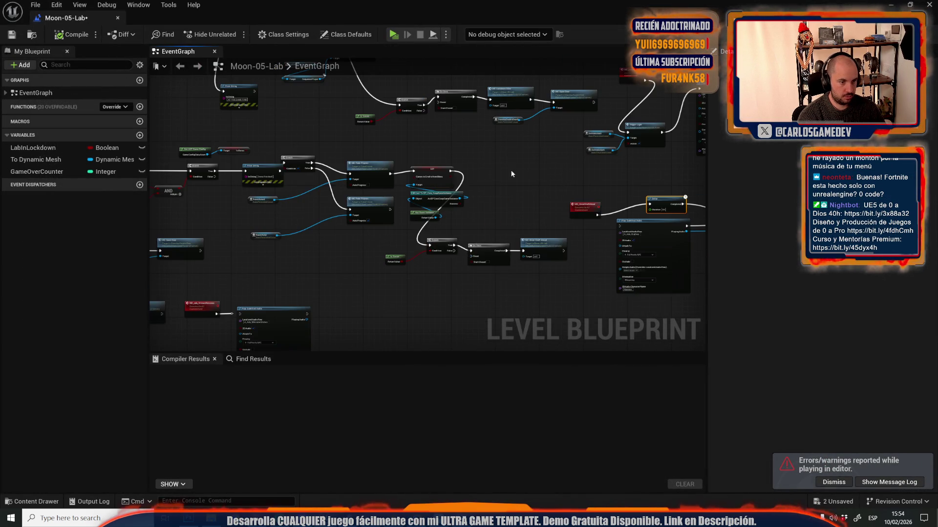
scroll(512, 174, down, 5)
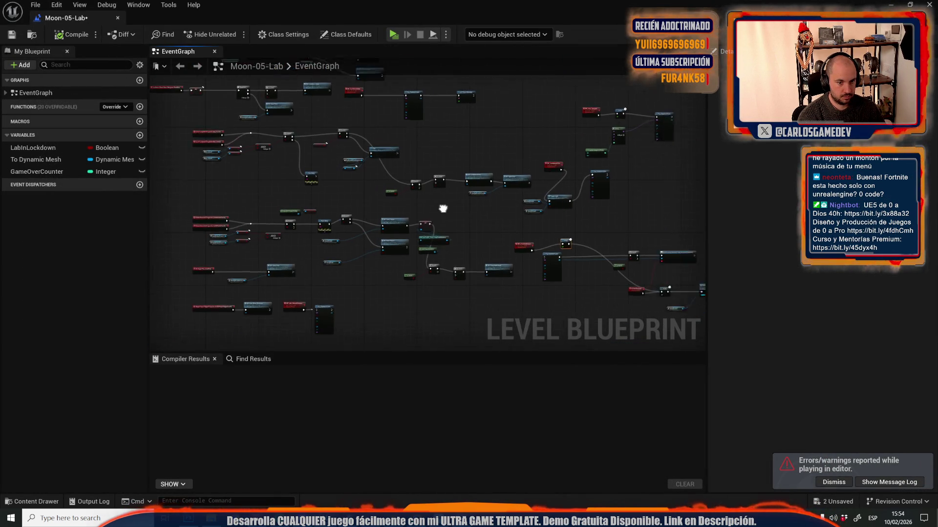
drag(443, 209, 347, 180)
scroll(405, 106, up, 2)
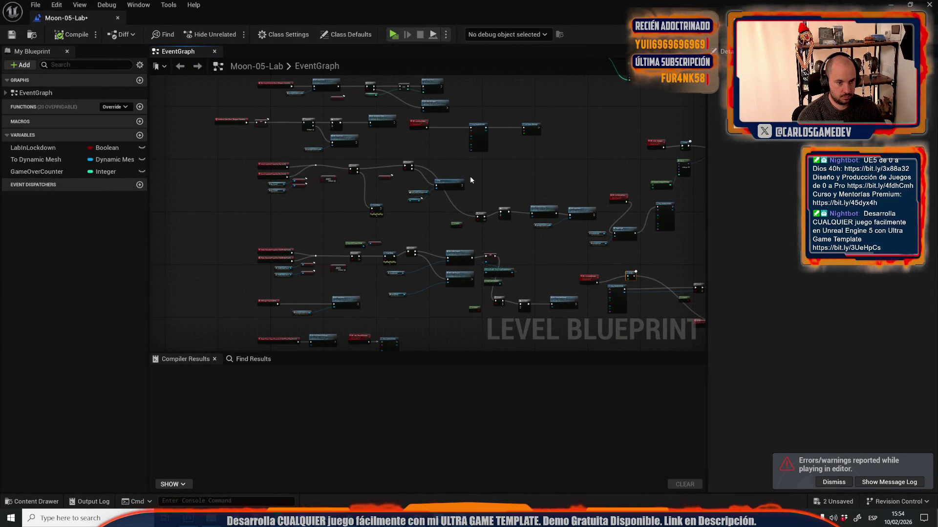
drag(547, 180, 410, 186)
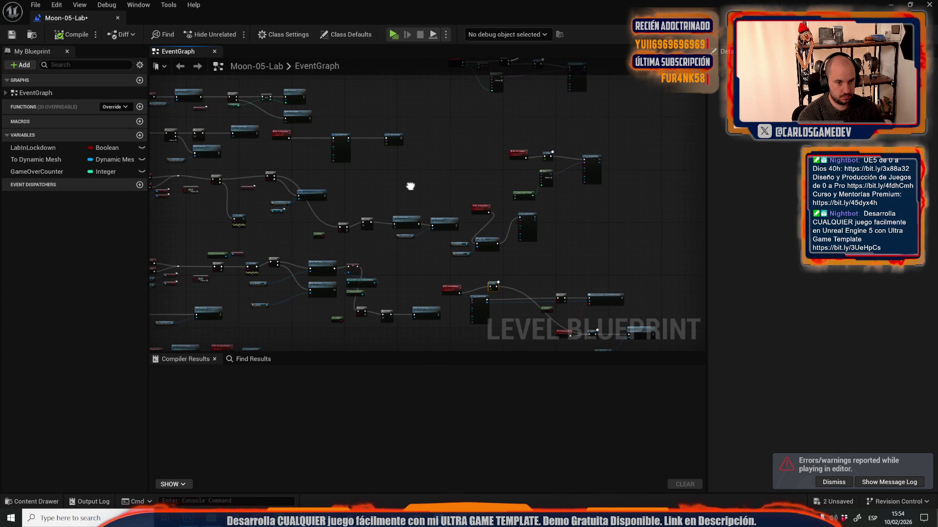
scroll(346, 309, up, 6)
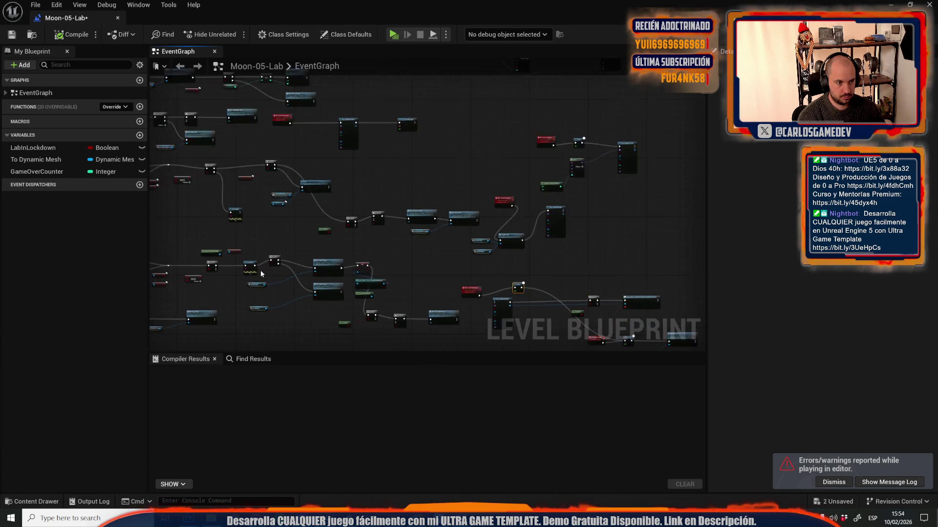
drag(307, 240, 323, 248)
click(71, 35)
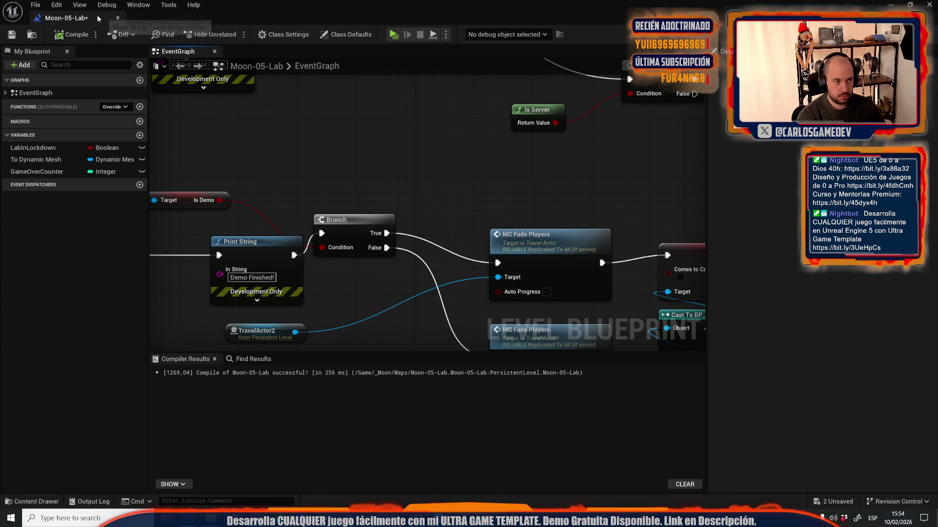
- Save the Moon-05-Lab map while loading UGT_Credits, then switch to the localization spreadsheet
click(118, 18)
click(36, 5)
mouse_move(87, 73)
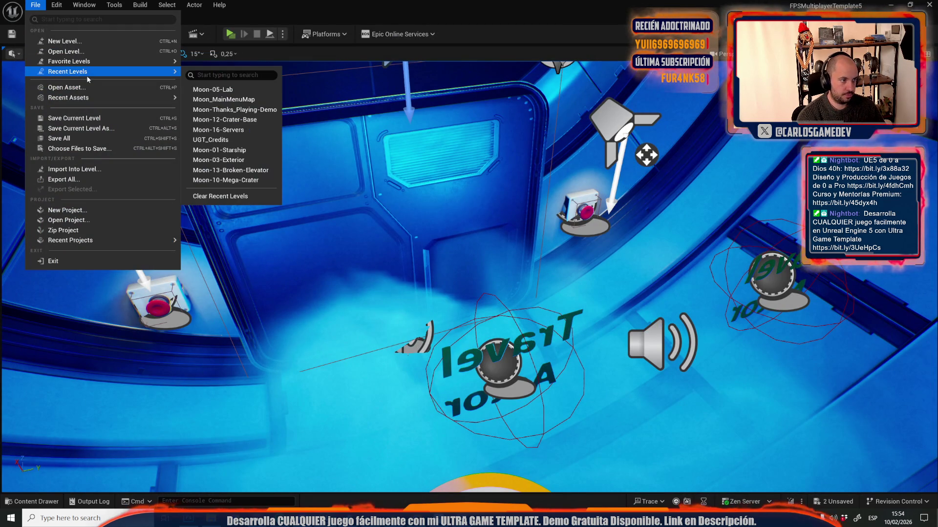
click(250, 140)
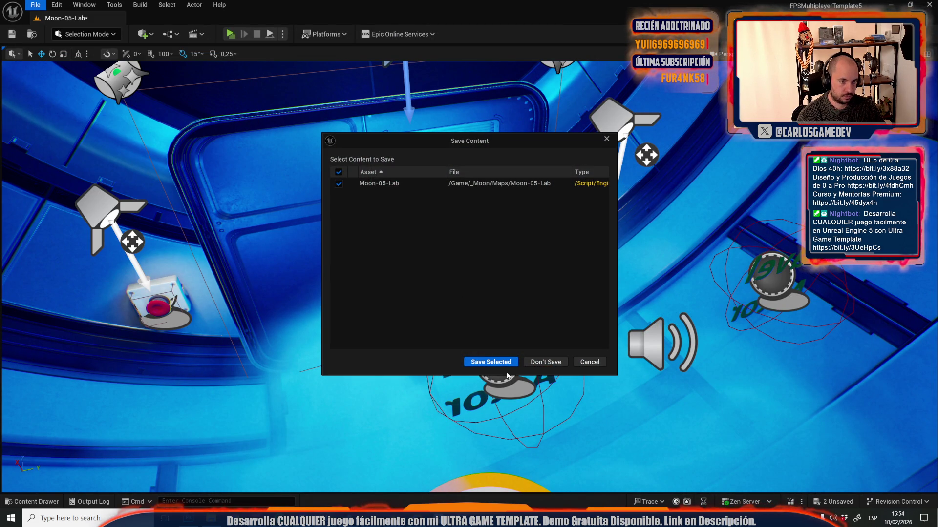
click(480, 362)
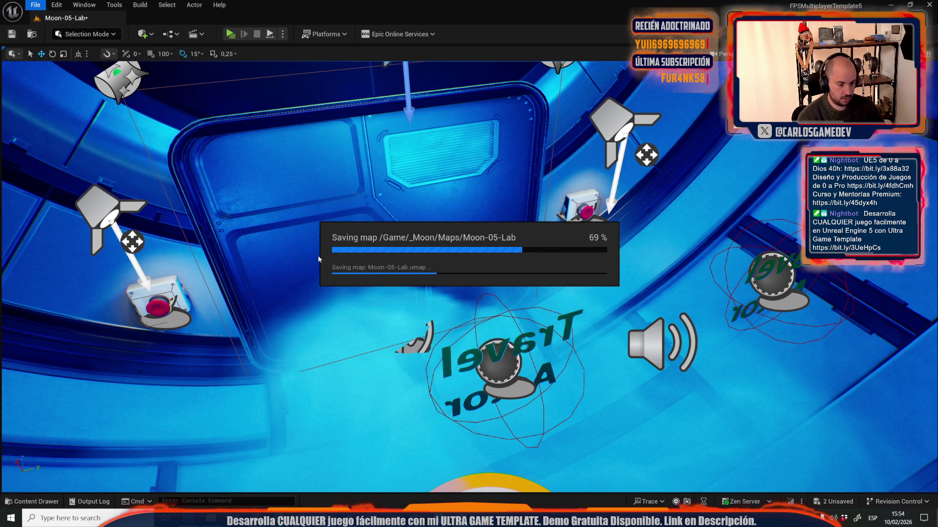
key(alt+Tab)
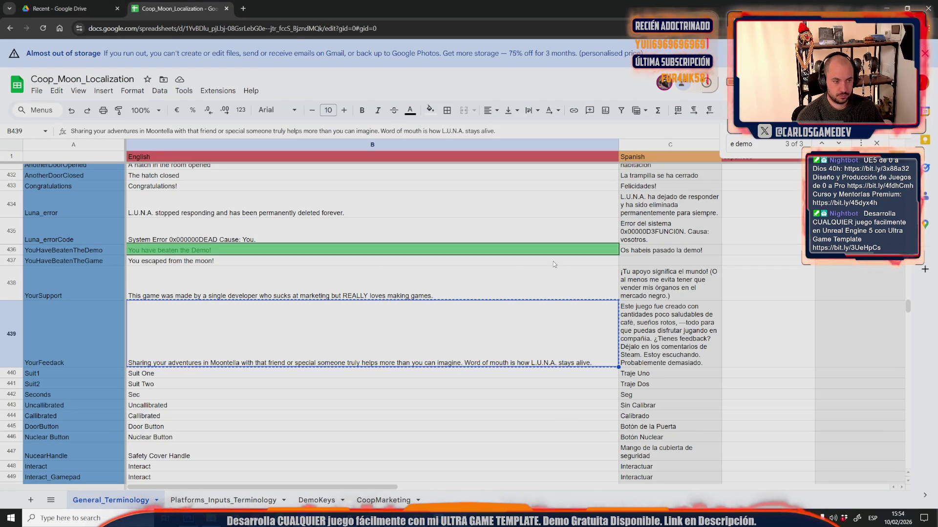
- Get a plural (vosotros) Spanish translation of the B437 English line from ChatGPT and paste it into C437
click(374, 263)
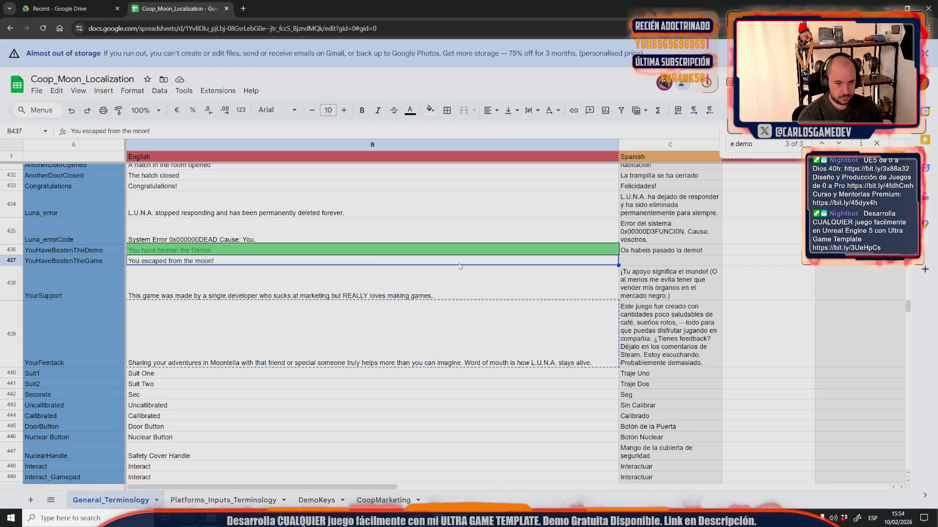
key(alt+Tab)
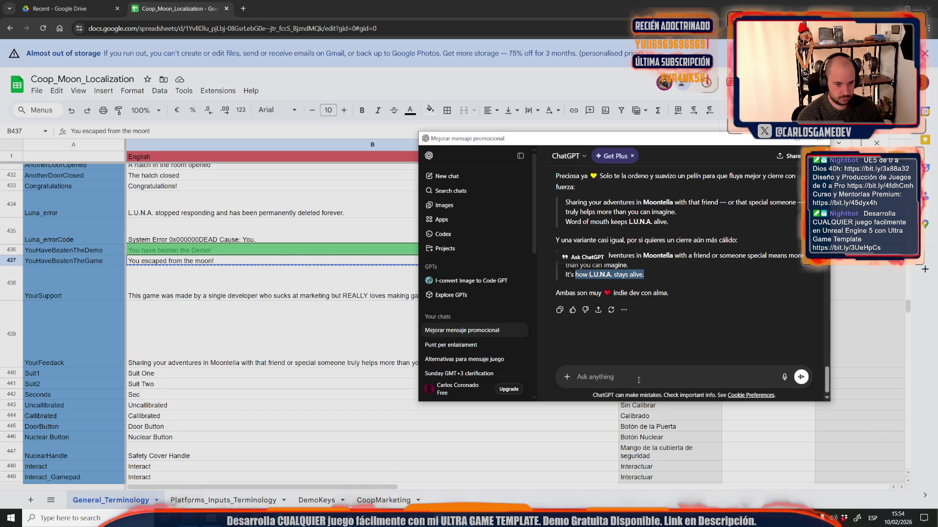
click(638, 380)
text(You escaped from the moon!)
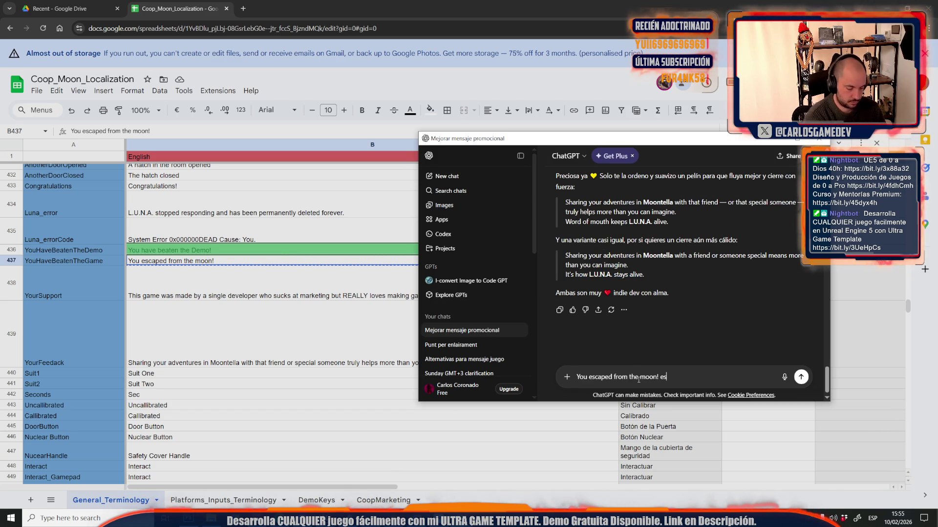
key(Return)
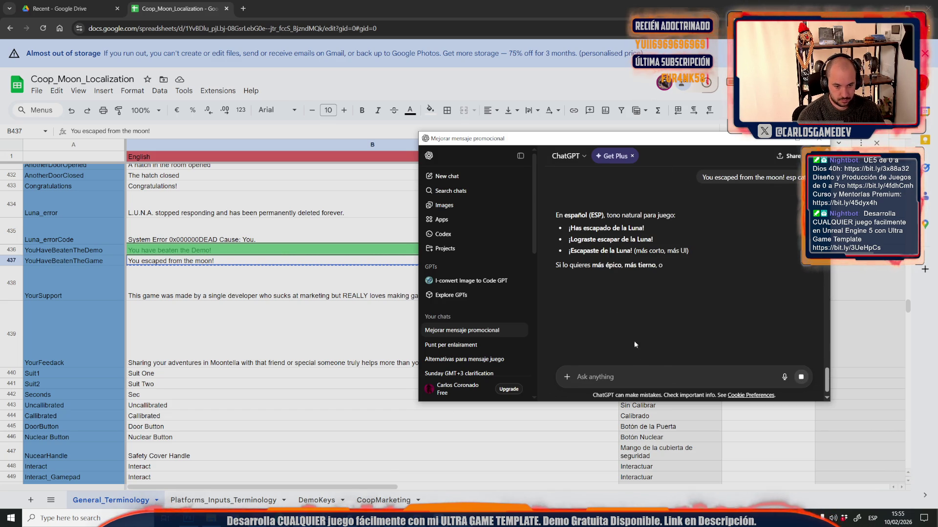
text(vosotros)
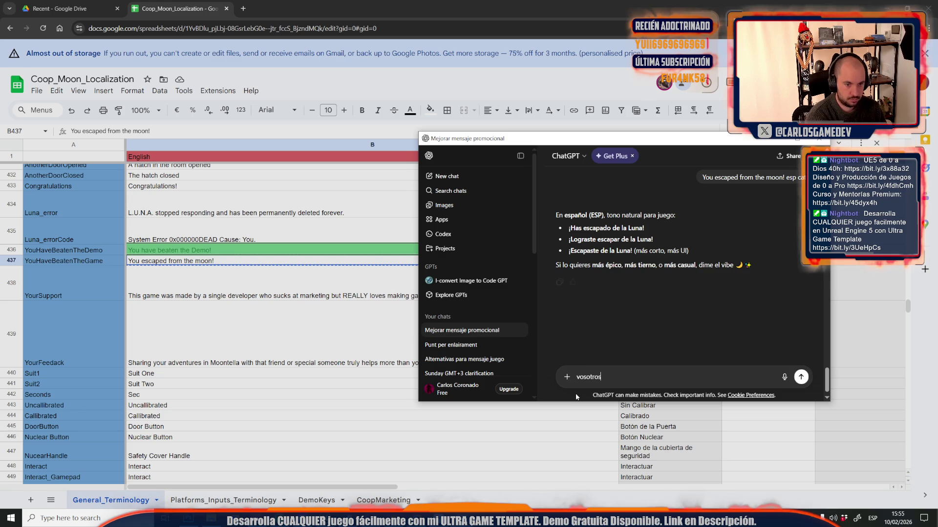
click(801, 377)
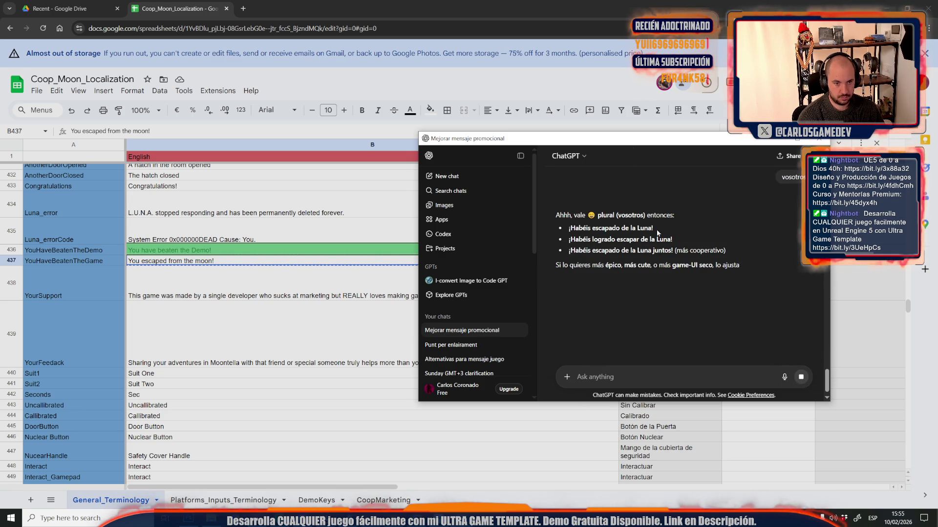
drag(579, 228, 654, 228)
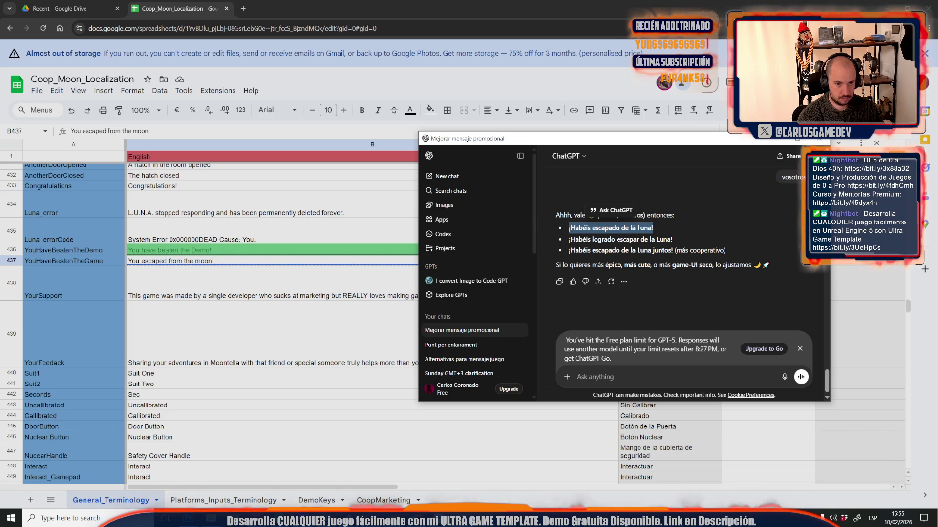
drag(676, 250, 567, 250)
key(ctrl+c)
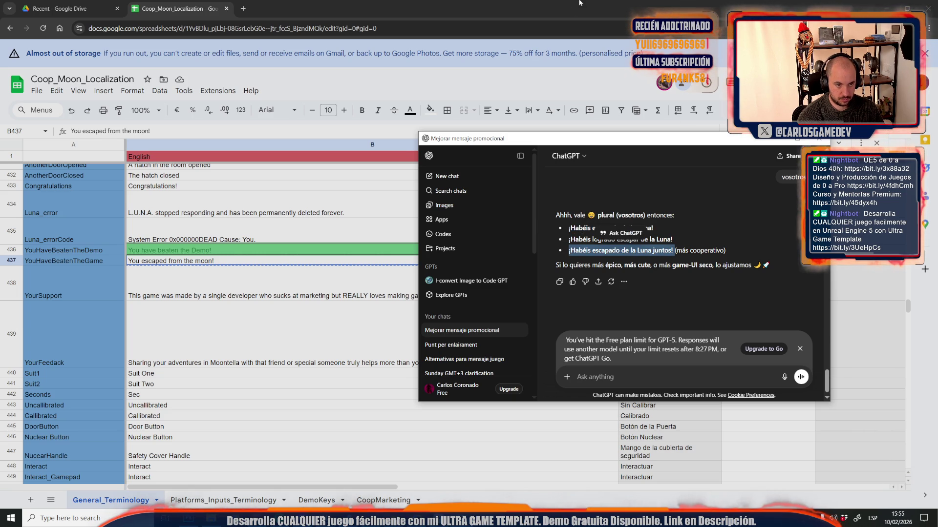
key(alt+Tab)
click(646, 264)
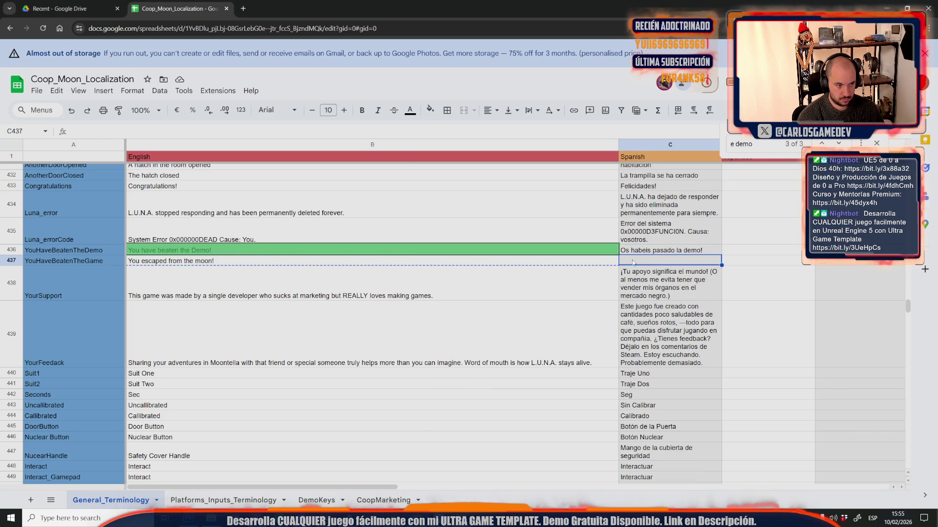
key(ctrl+v)
- Try adding 'together' to the English line in B437, then undo the change
double_click(211, 262)
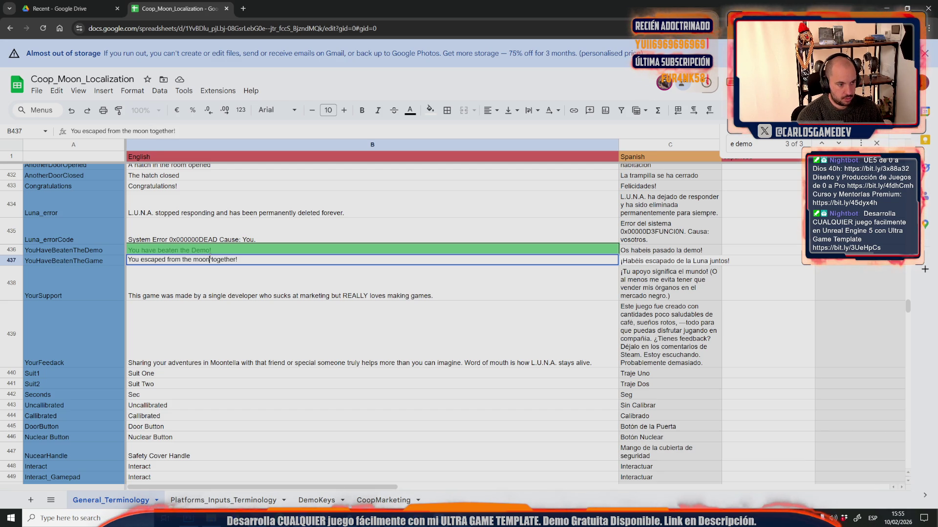
click(612, 317)
click(650, 264)
triple_click(659, 260)
key(Escape)
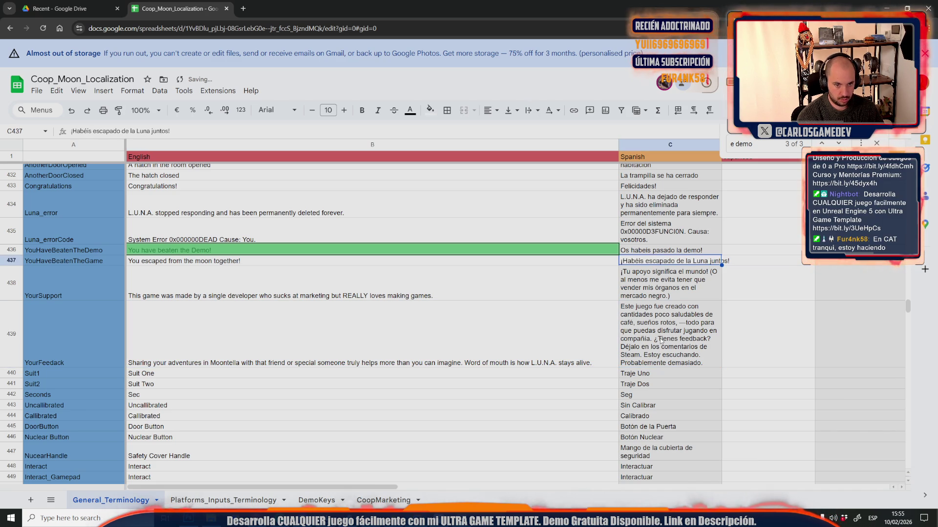
key(ctrl+z)
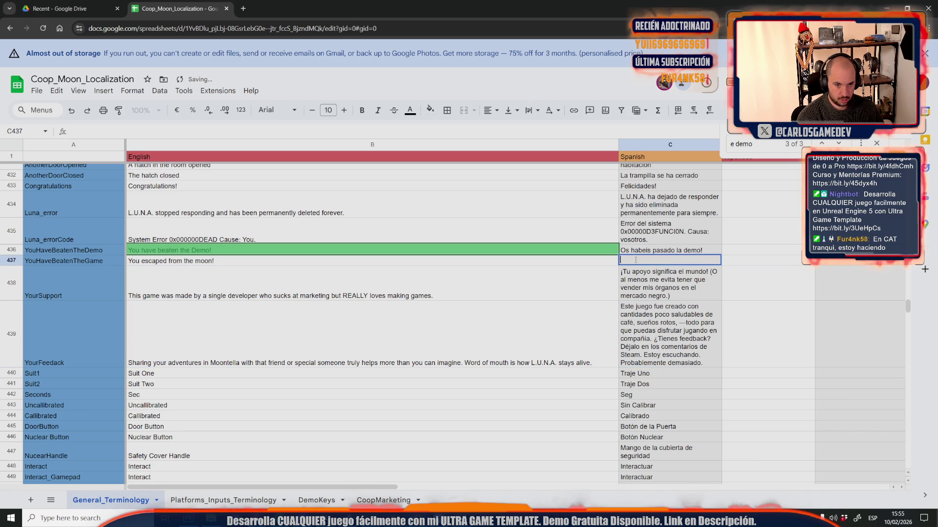
- Revise the Catalan escape line for row 437 and clear the outdated Catalan support and feedback texts
click(640, 295)
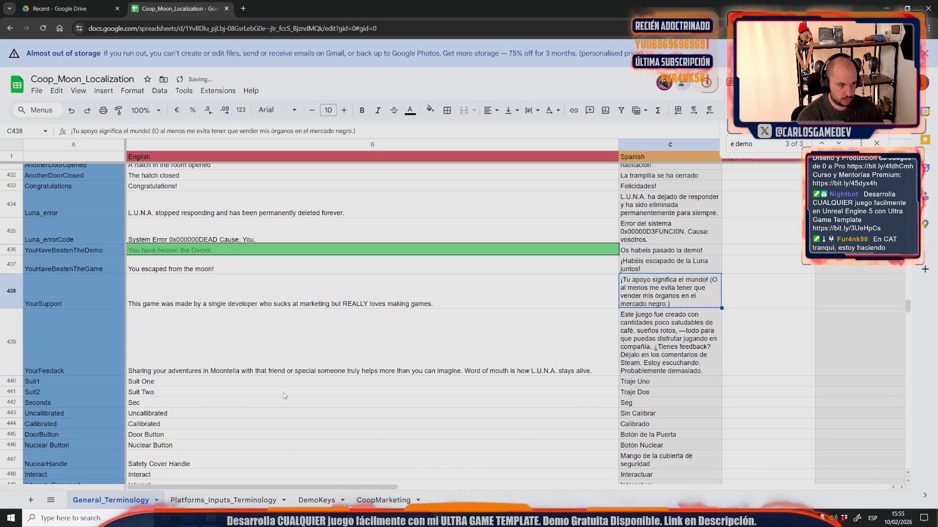
drag(315, 487, 424, 488)
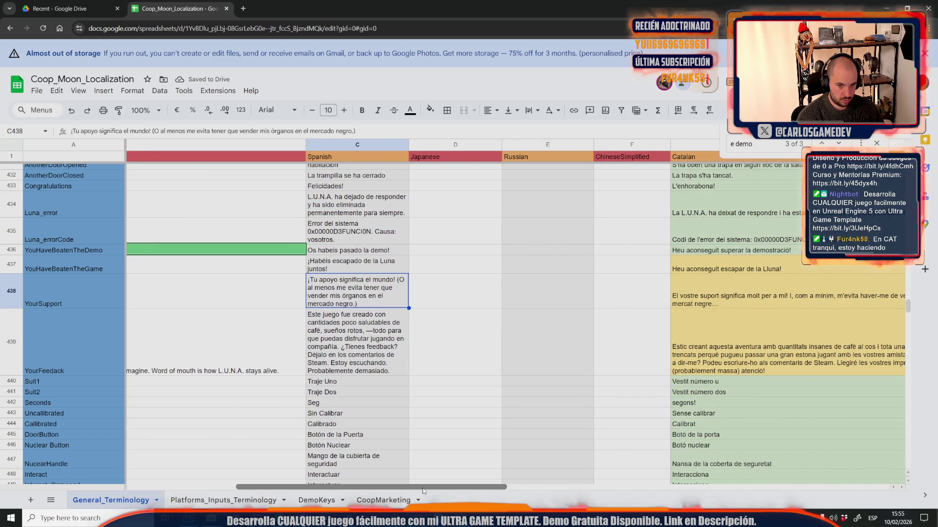
double_click(779, 269)
text(juns!)
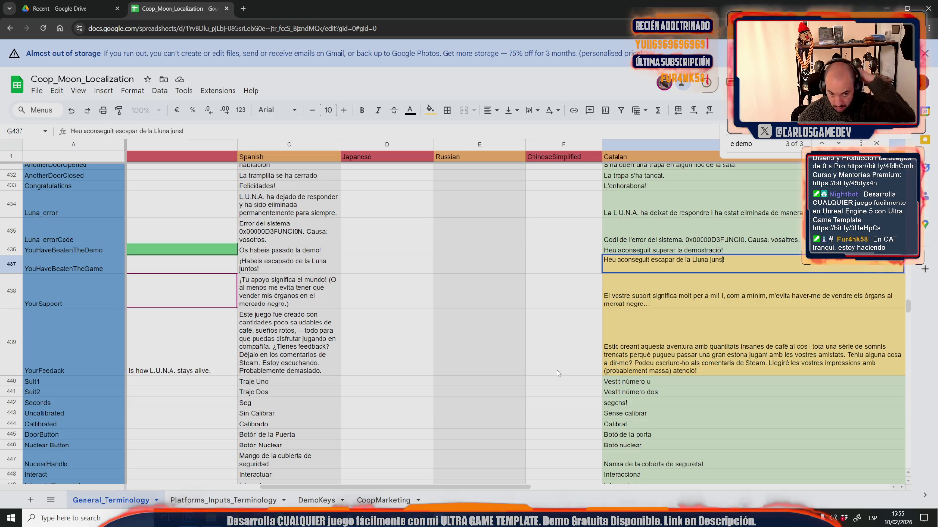
click(617, 302)
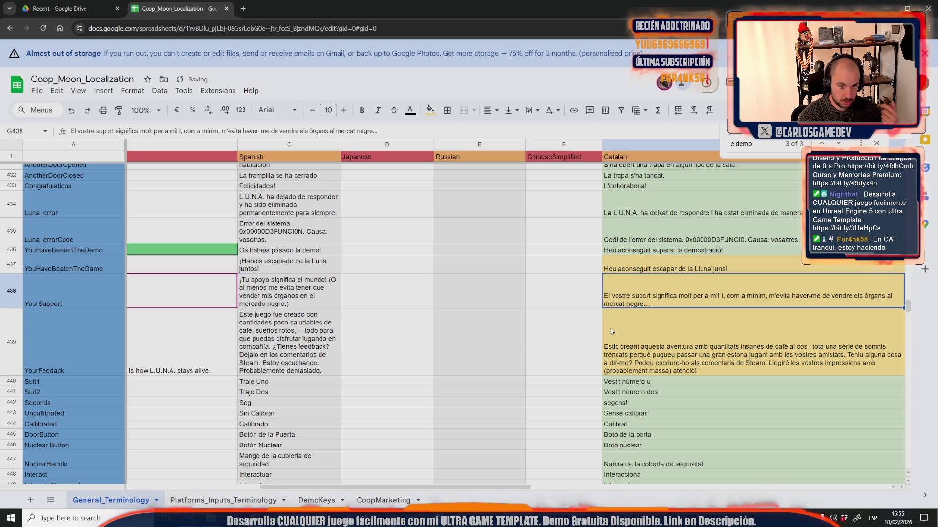
key(Delete)
click(644, 344)
key(Delete)
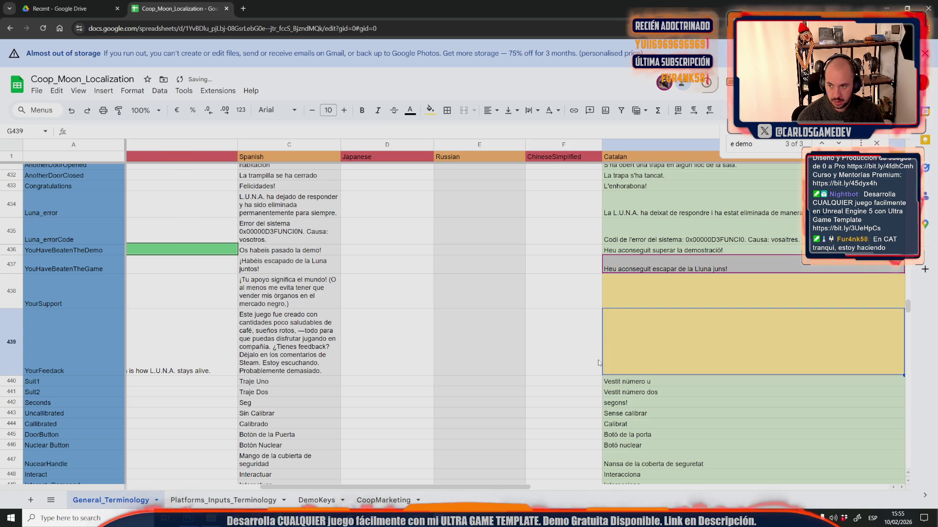
click(470, 319)
click(330, 404)
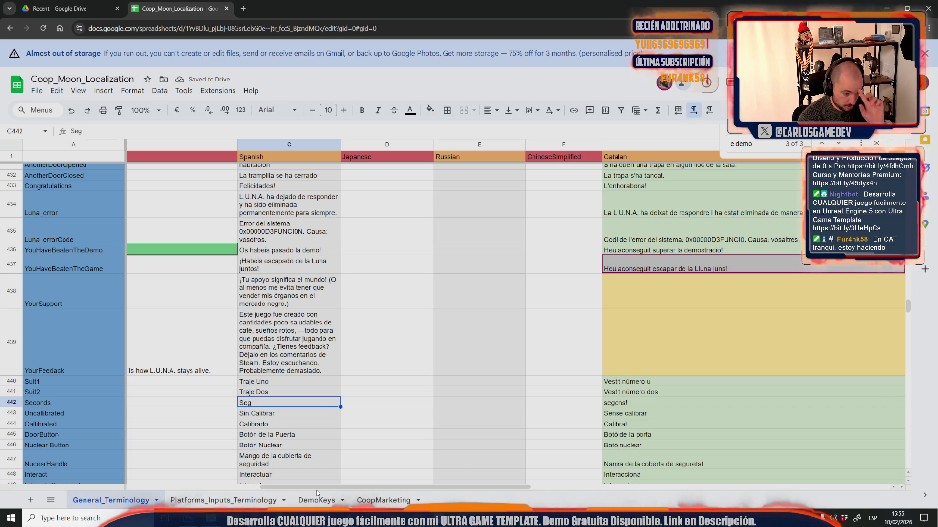
- Download the sheet as a CSV file and switch to the Unreal Editor
click(39, 92)
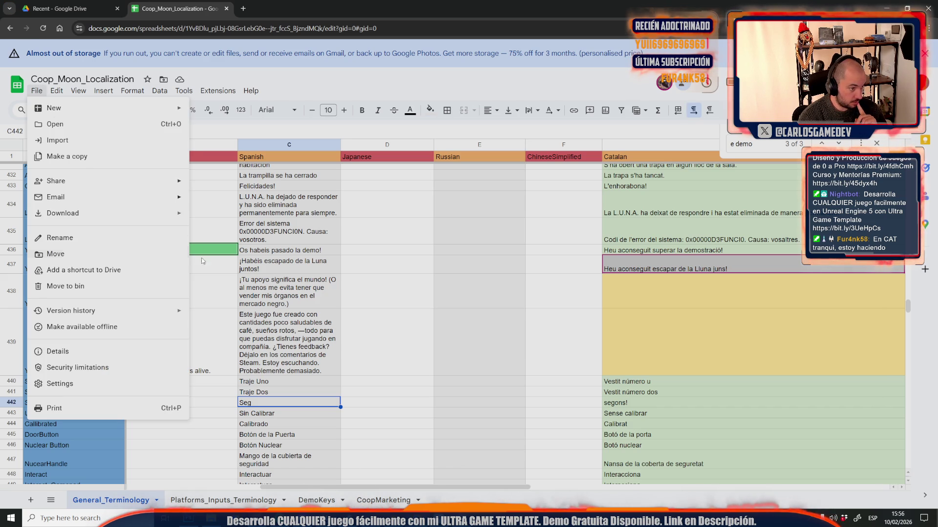
click(275, 280)
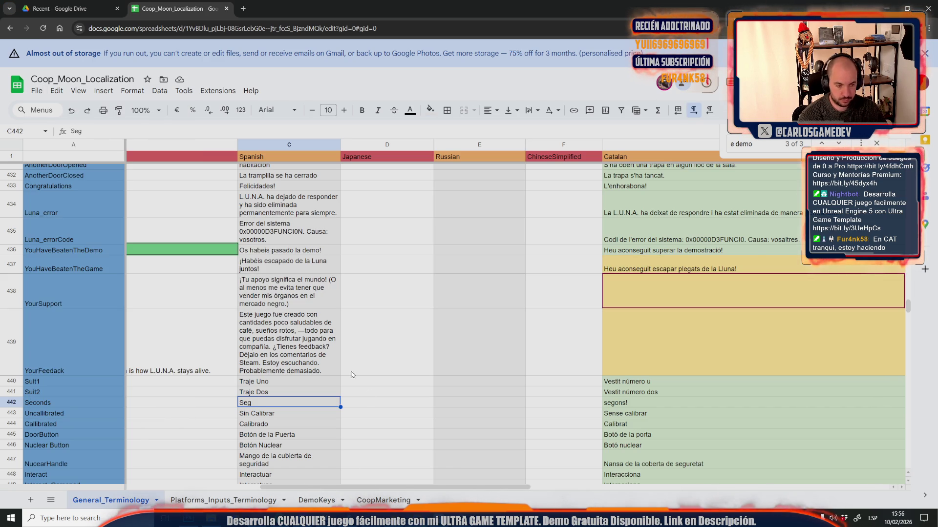
click(315, 488)
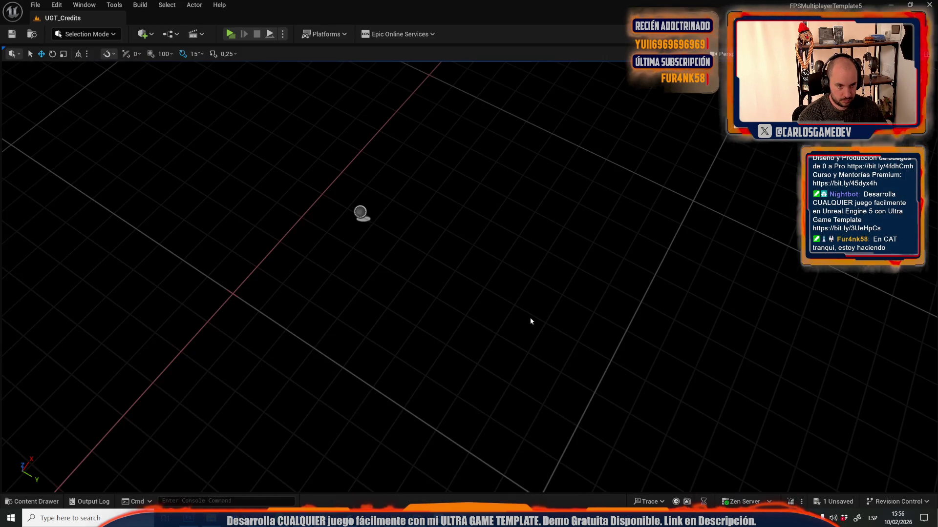
- Reimport the UGT_Texts Localization Table from the downloaded General_Terminology (30) CSV
key(ctrl+space)
click(286, 285)
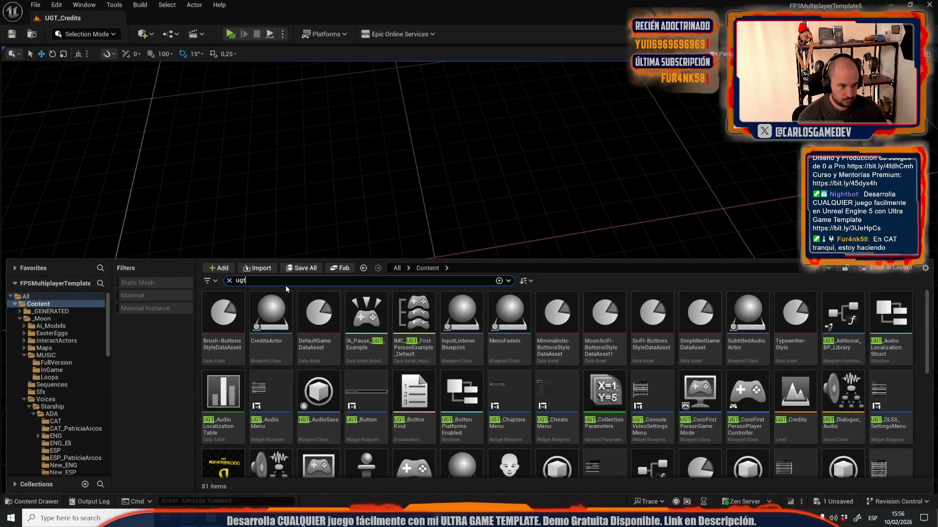
text(localiz)
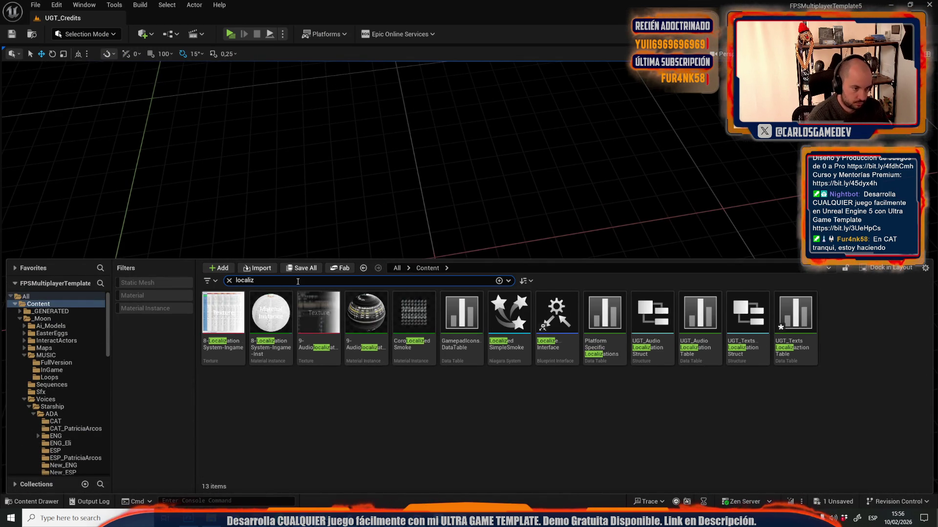
right_click(806, 353)
mouse_move(840, 337)
click(830, 318)
double_click(309, 74)
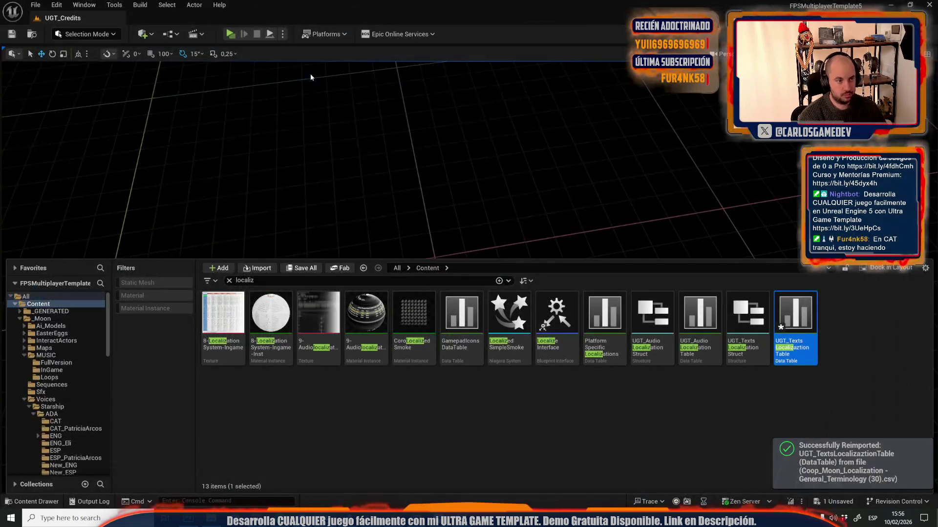
- Open the Moon-16-Servers level from Recent Levels and save all modified assets
click(37, 6)
mouse_move(75, 73)
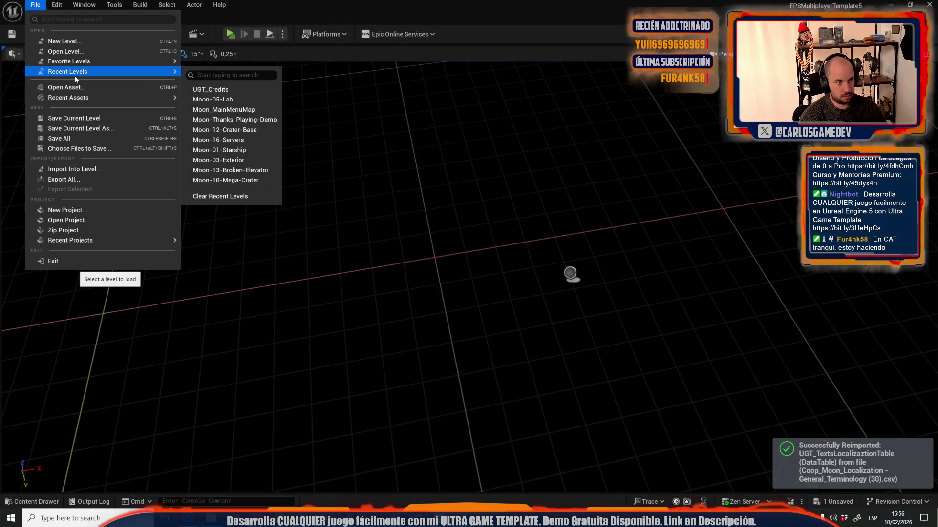
click(414, 307)
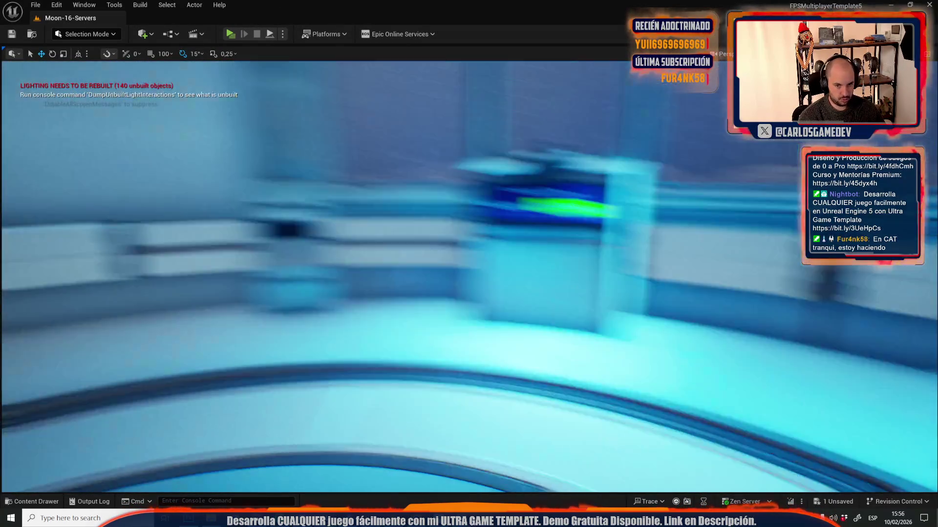
key(ctrl+space)
click(304, 268)
click(536, 361)
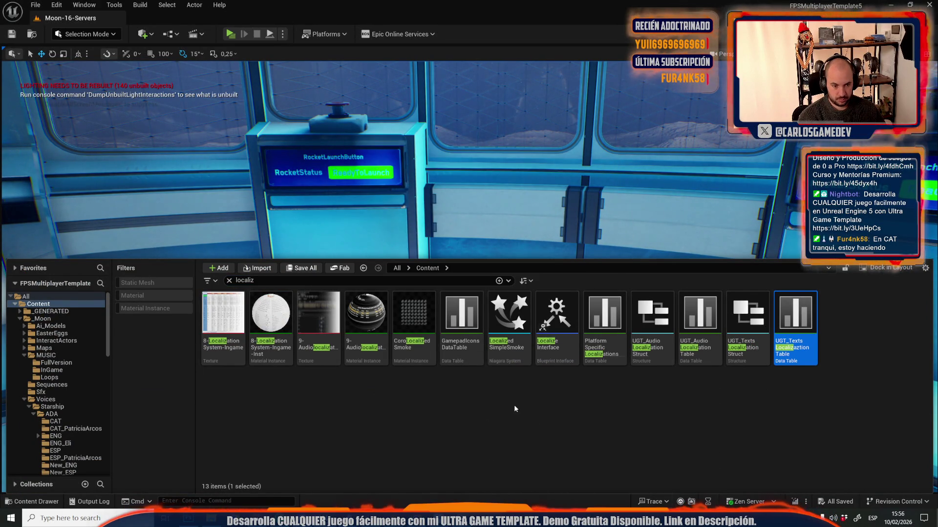
key(ctrl+space)
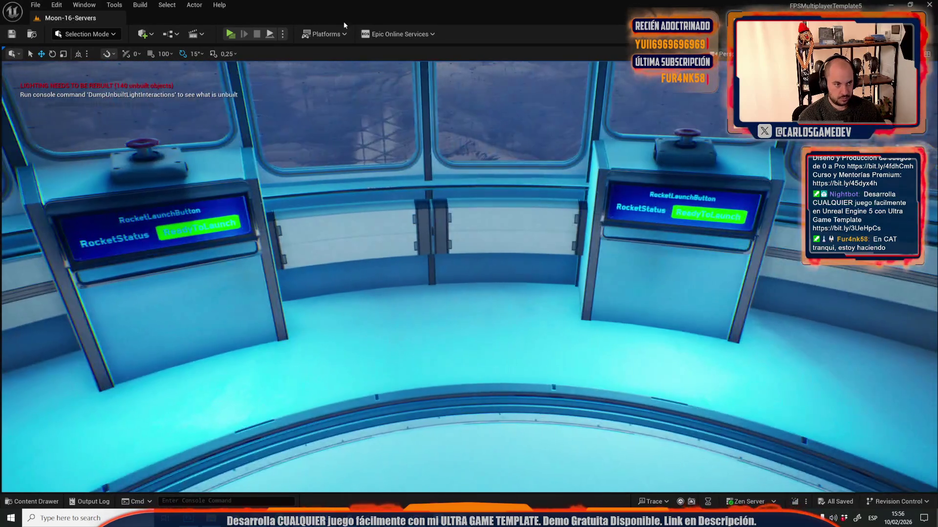
- Start Play In Editor and use the E cheat key to skip to the Congratulations screen
click(225, 34)
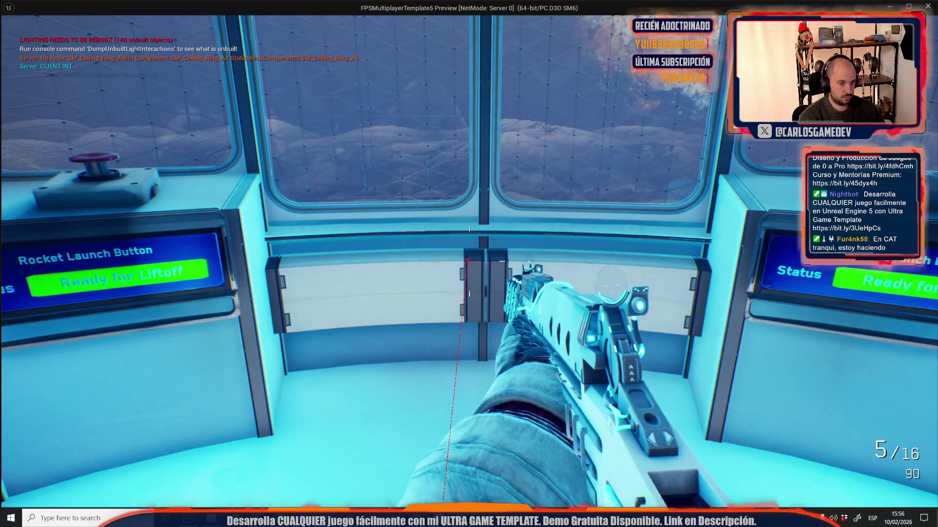
key(e)
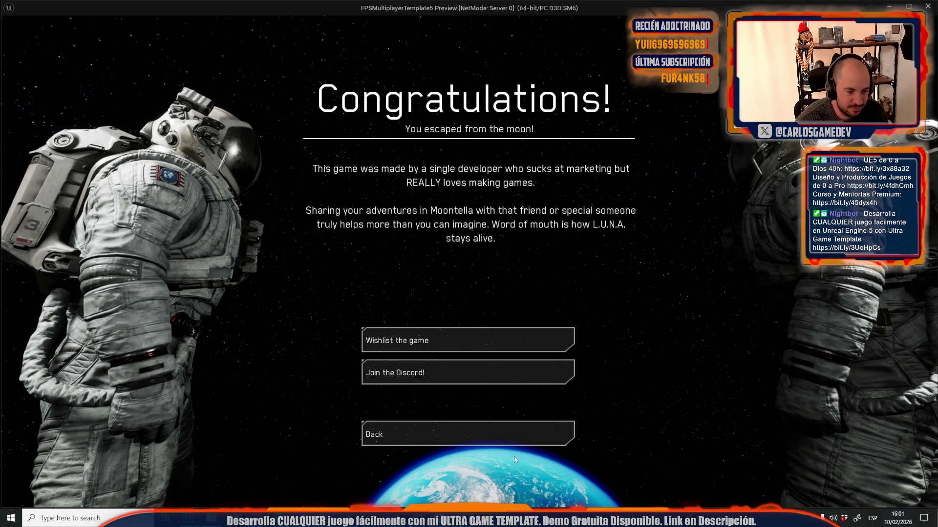
- Go Back from the Congratulations screen and the multiplayer menu, then close the PIE window
click(488, 434)
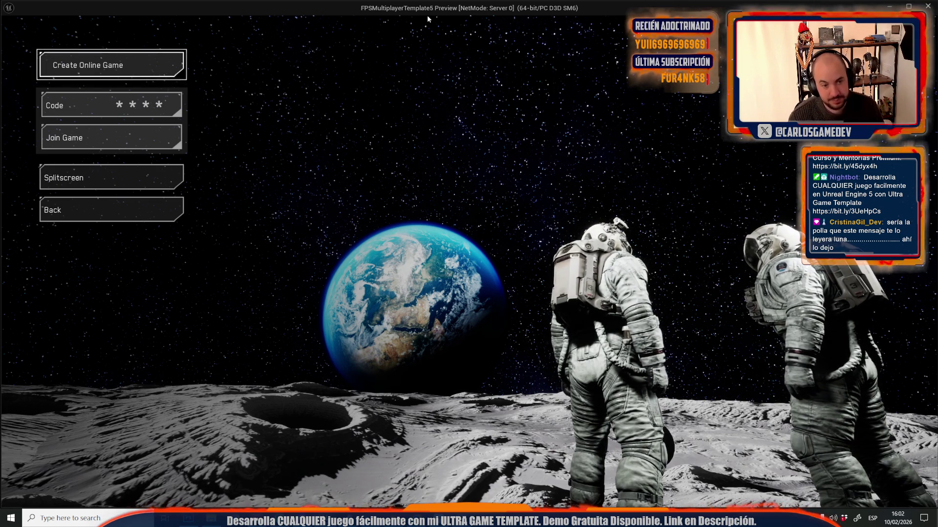
click(101, 215)
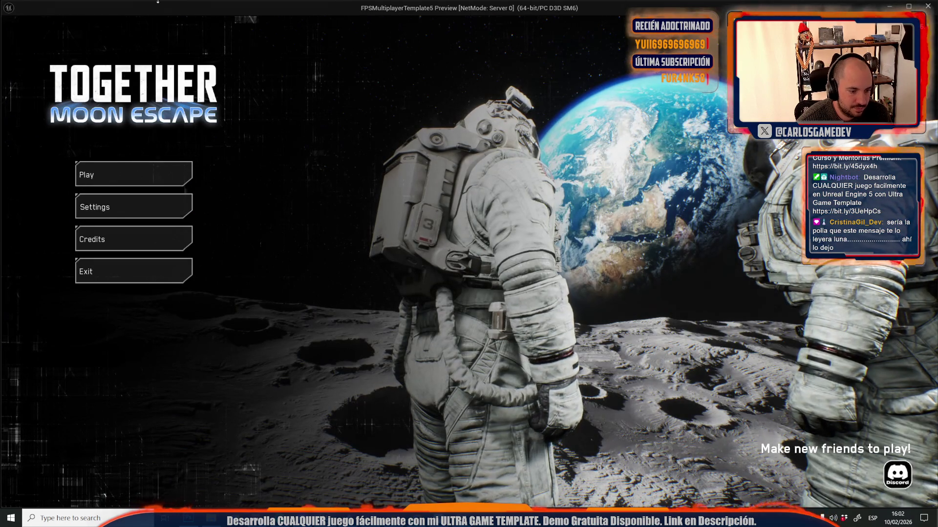
click(928, 6)
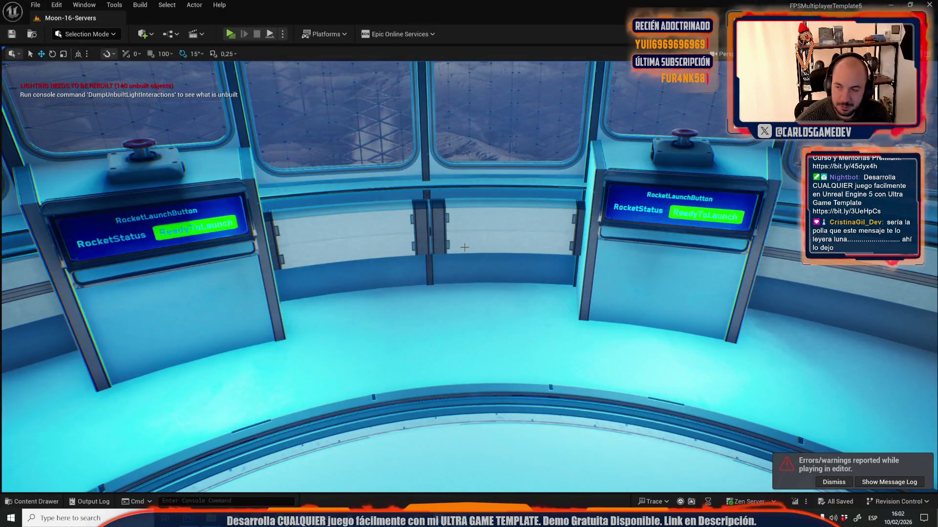
- Look around the launch console, wall pods and lunar landscape, then go to the Coop_Moon_Localization sheet
drag(440, 293, 318, 294)
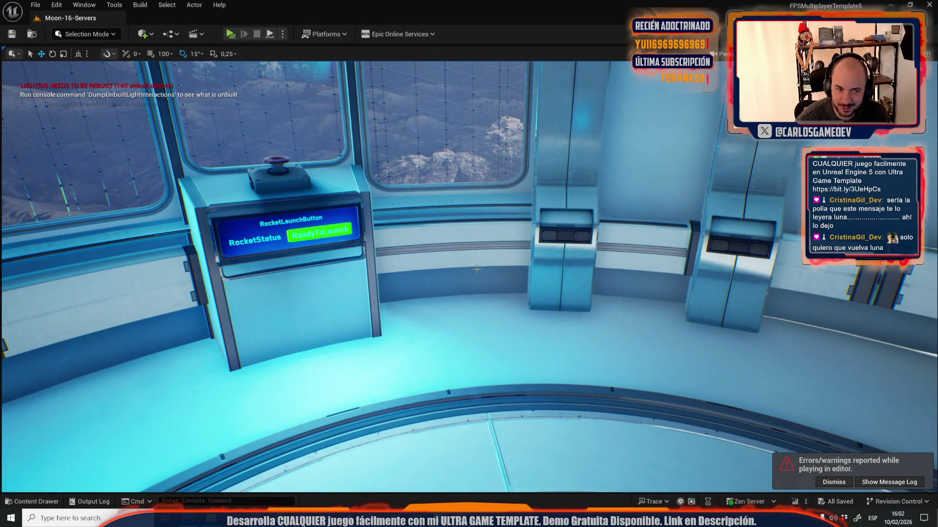
drag(476, 269, 561, 259)
mouse_move(442, 309)
mouse_down()
mouse_move(356, 311)
mouse_move(332, 278)
mouse_move(442, 311)
mouse_move(289, 290)
mouse_move(327, 296)
mouse_up()
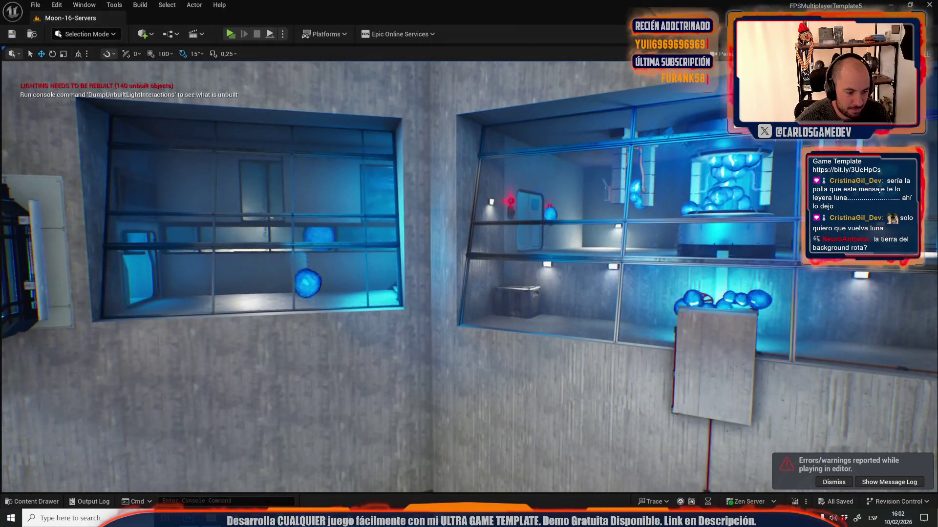
key(alt+Tab)
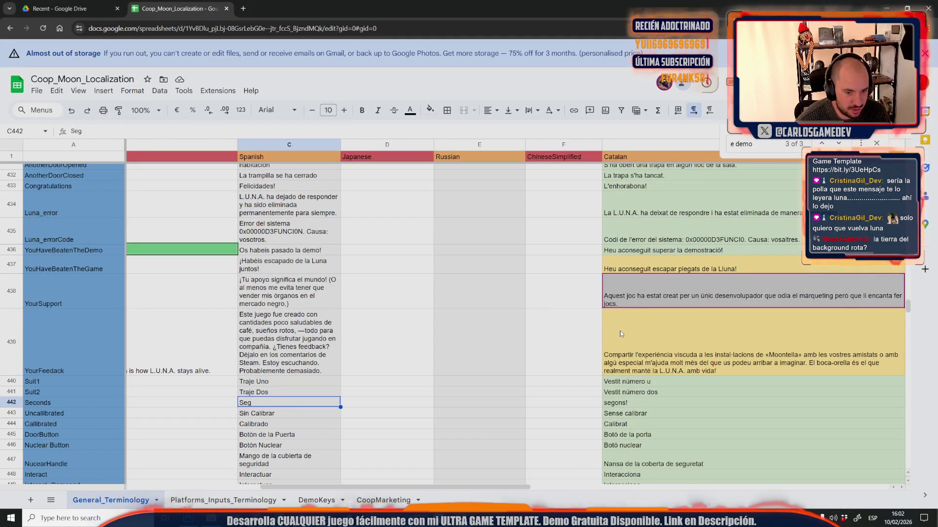
- Copy the English texts in B438:B439 and bring the ChatGPT conversation to the front
click(620, 334)
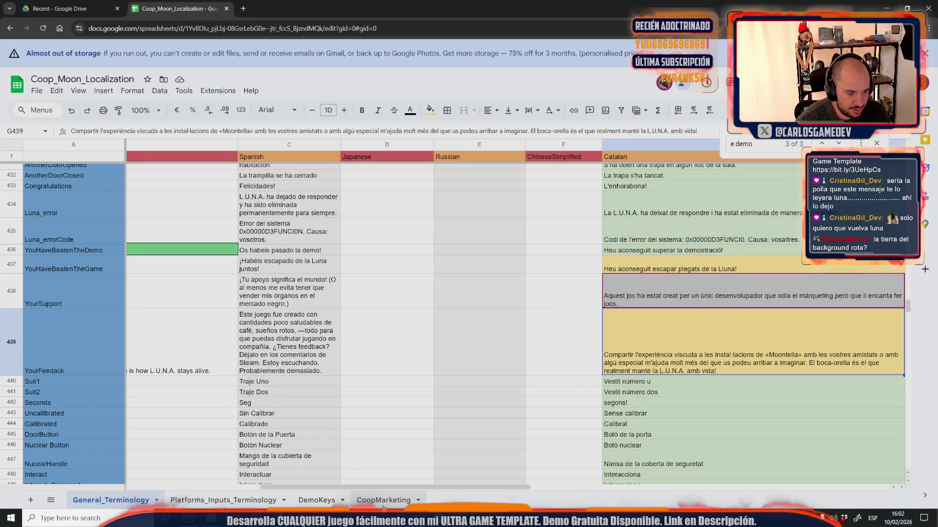
scroll(342, 439, left, 10)
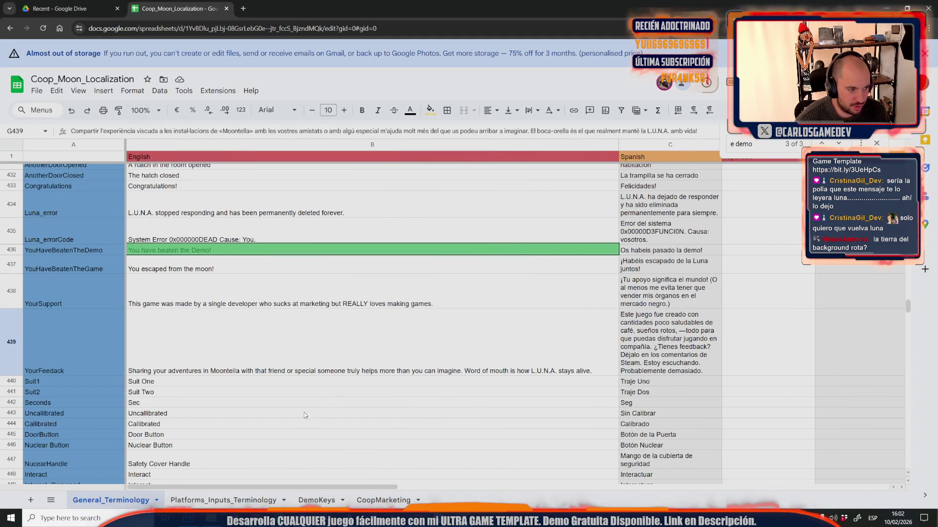
click(492, 304)
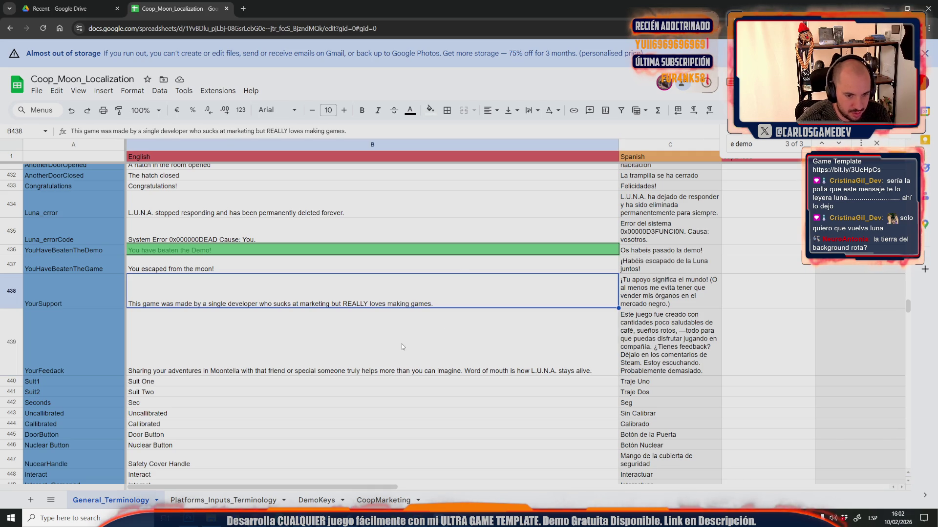
shift+click(402, 347)
key(ctrl+c)
key(alt+Tab)
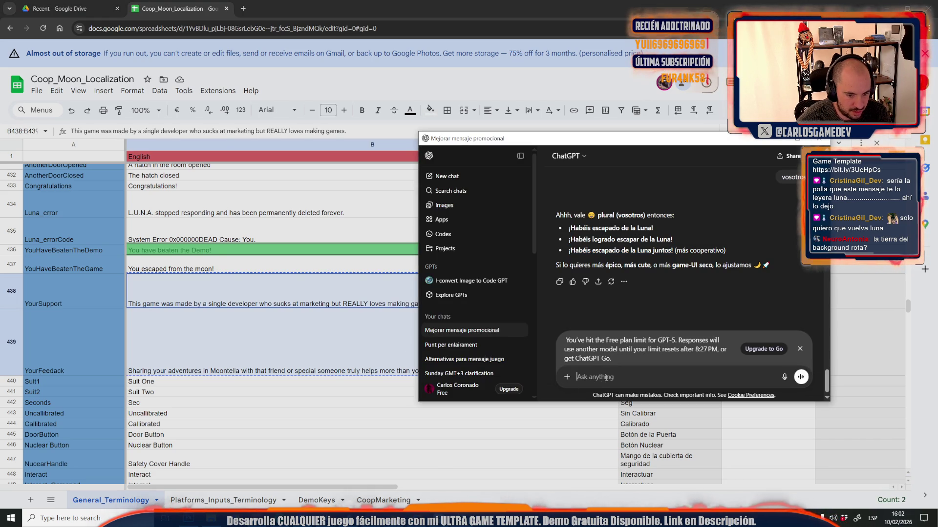
- Have ChatGPT translate both texts into Spanish and paste the first translated sentence into C438
key(ctrl+v)
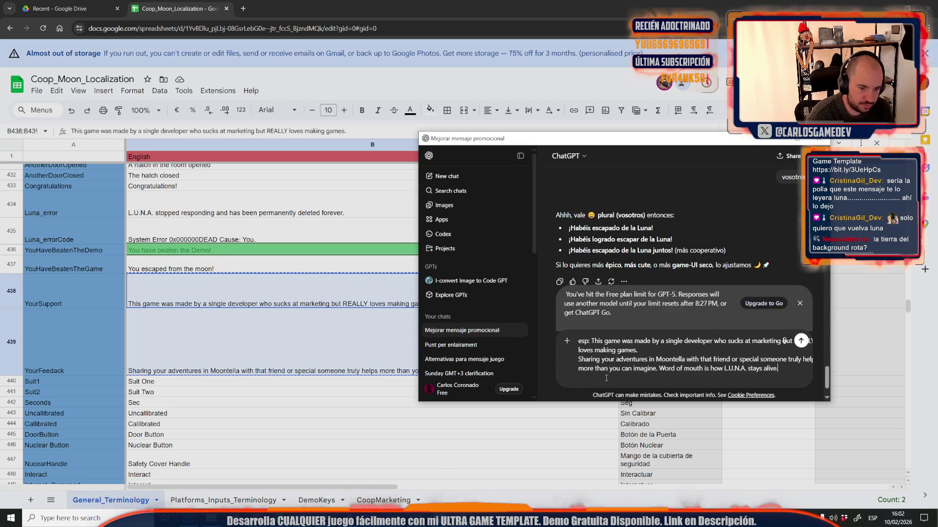
key(Return)
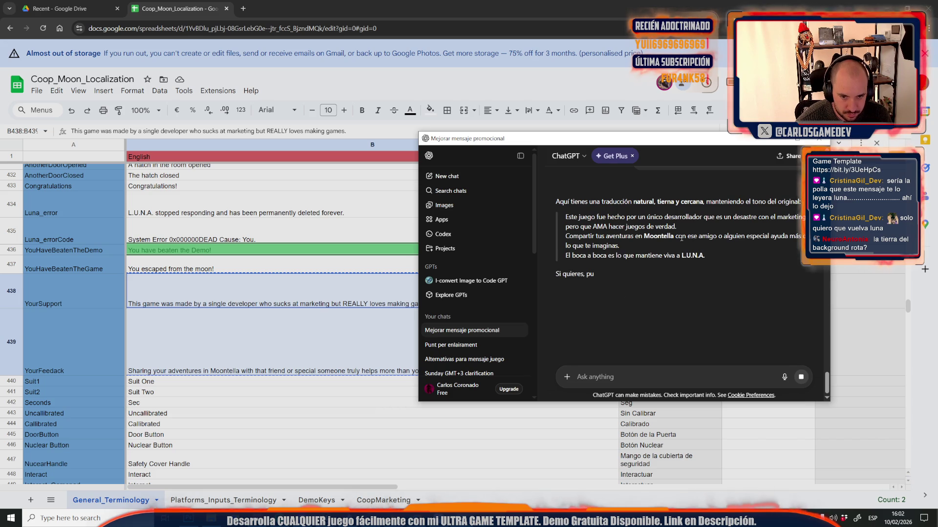
mouse_move(677, 230)
mouse_down()
mouse_move(568, 226)
mouse_move(554, 215)
mouse_up()
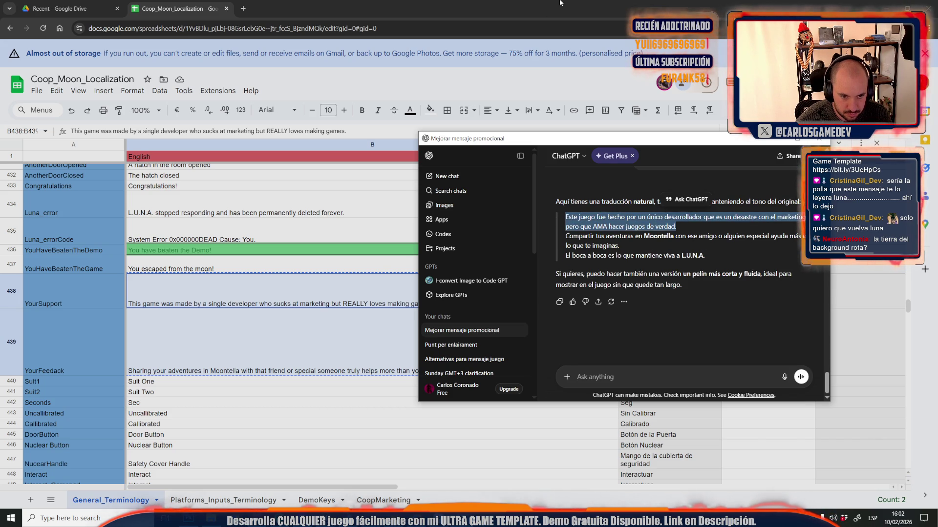
click(560, 3)
click(638, 291)
key(ctrl+v)
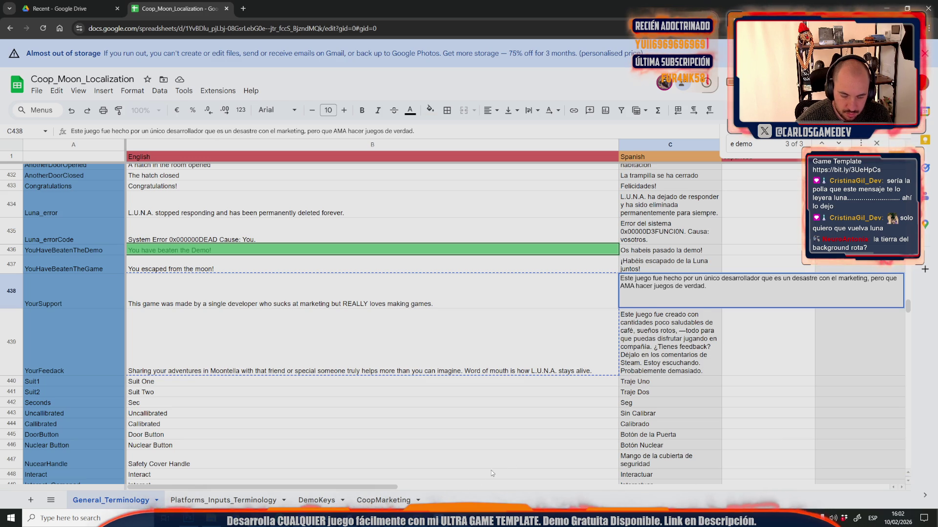
drag(388, 486, 459, 488)
click(447, 350)
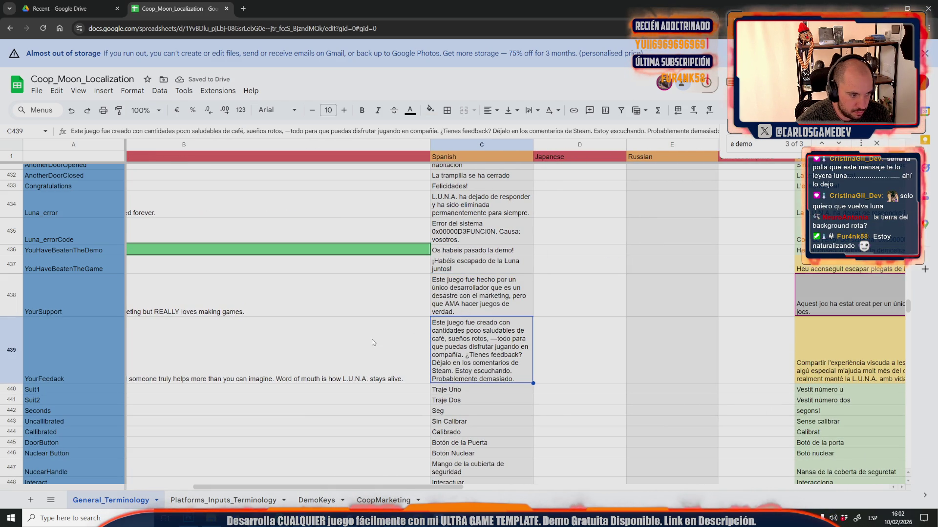
- Add 'de verdad' to the Spanish YourSupport text in C438
double_click(481, 308)
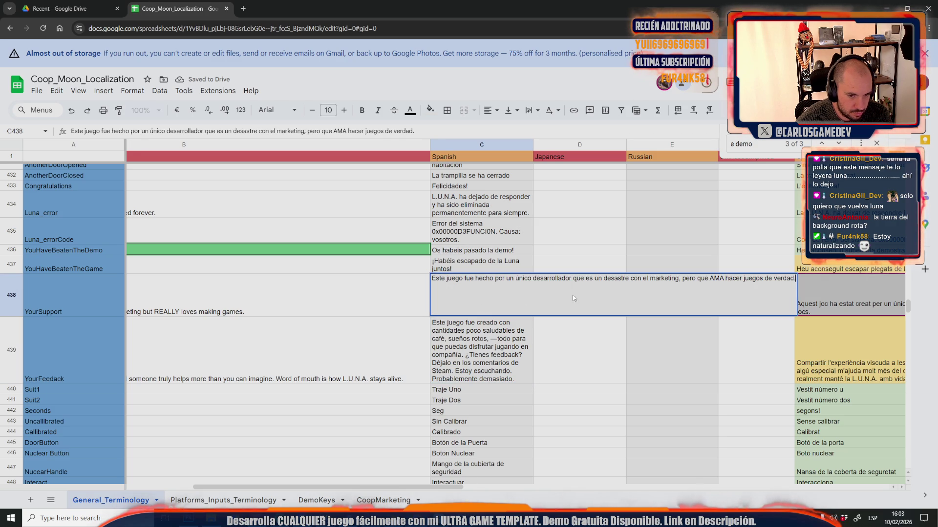
text(de verdad)
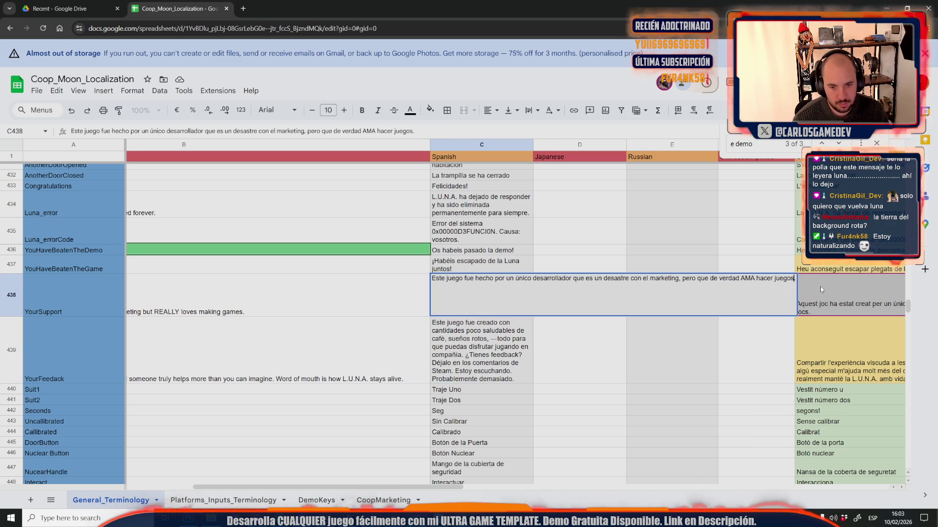
click(439, 375)
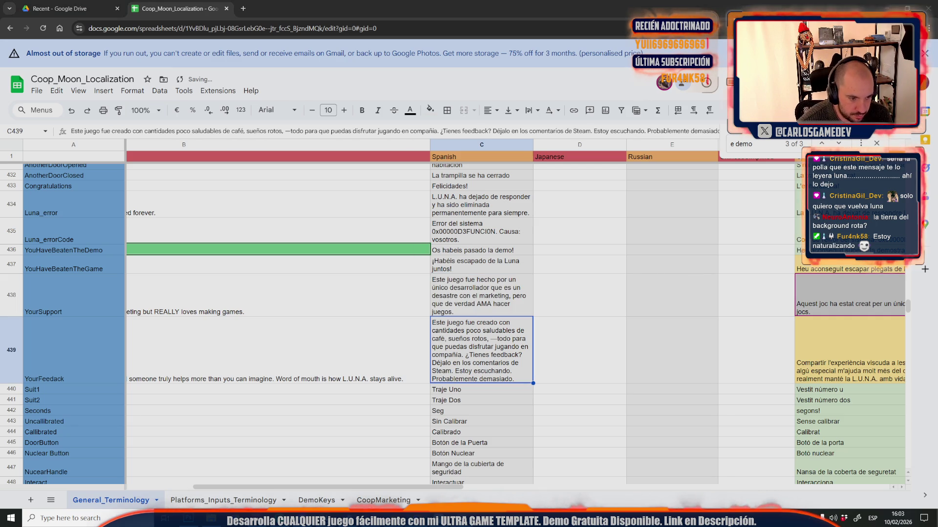
- Replace C439's contents with ChatGPT's second Spanish paragraph about sharing adventures in Moontella
key(alt+Tab)
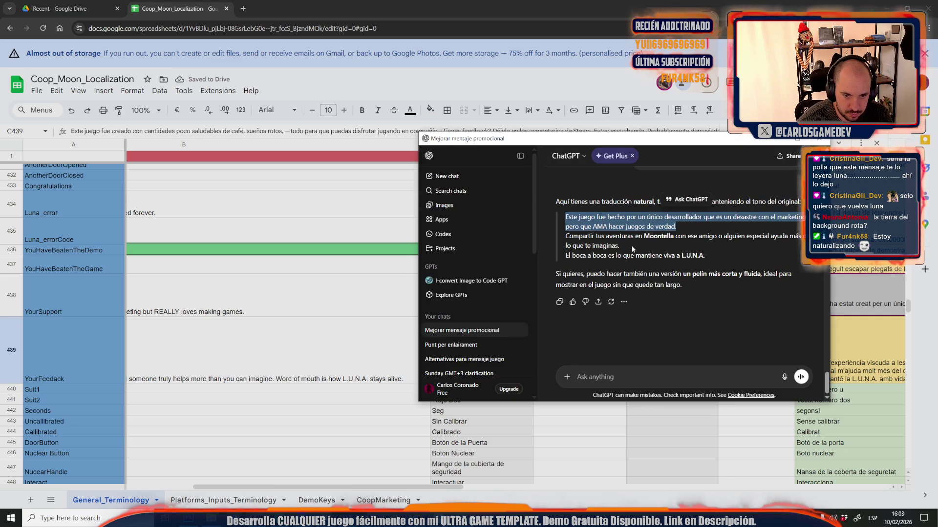
mouse_move(564, 237)
mouse_down()
mouse_move(632, 252)
mouse_move(737, 237)
mouse_move(751, 247)
mouse_up()
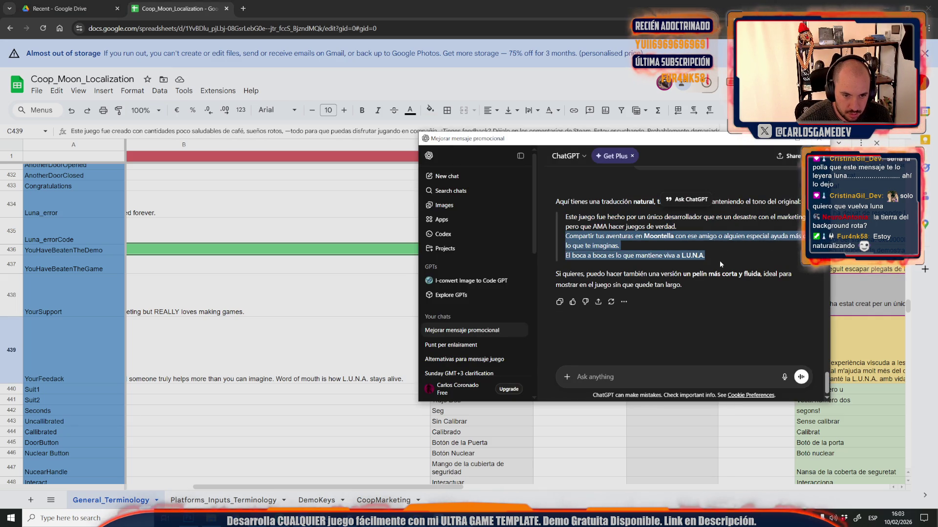
click(482, 376)
click(481, 389)
double_click(481, 354)
key(ctrl+a)
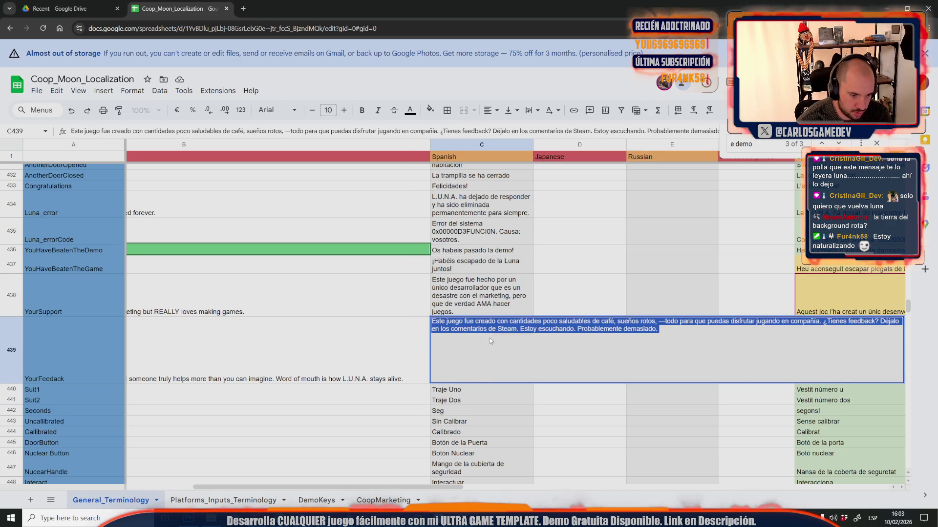
key(ctrl+v)
click(402, 378)
scroll(439, 483, right, 5)
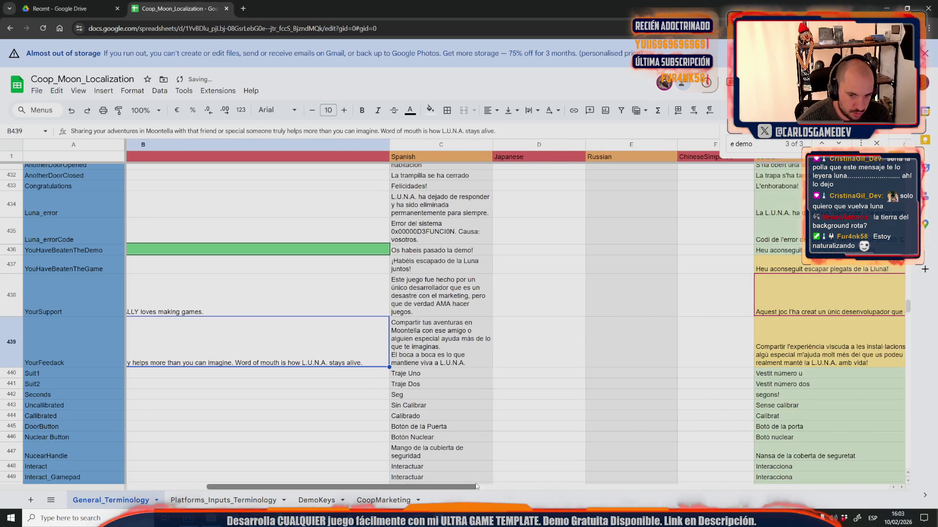
- Delete the "m'" before "ajuda" in G439 so it reads "ajuda molt més"
double_click(667, 353)
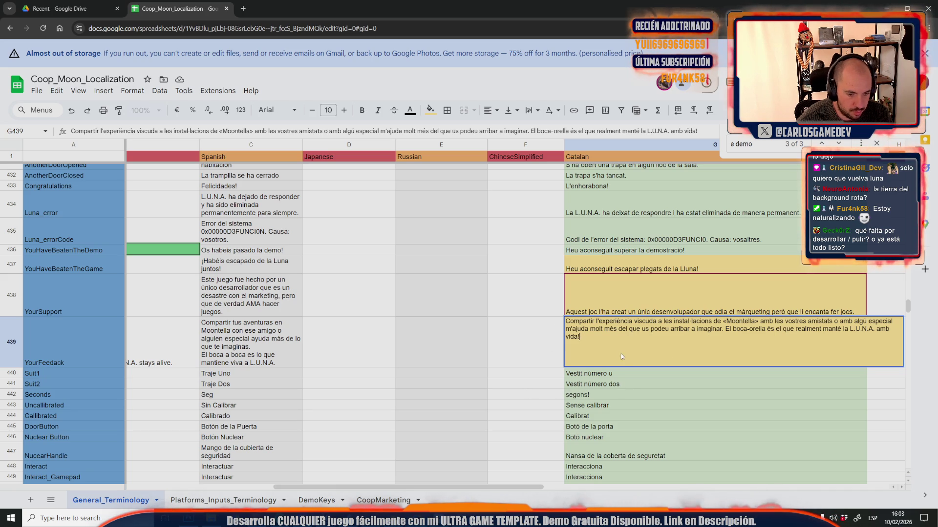
click(590, 331)
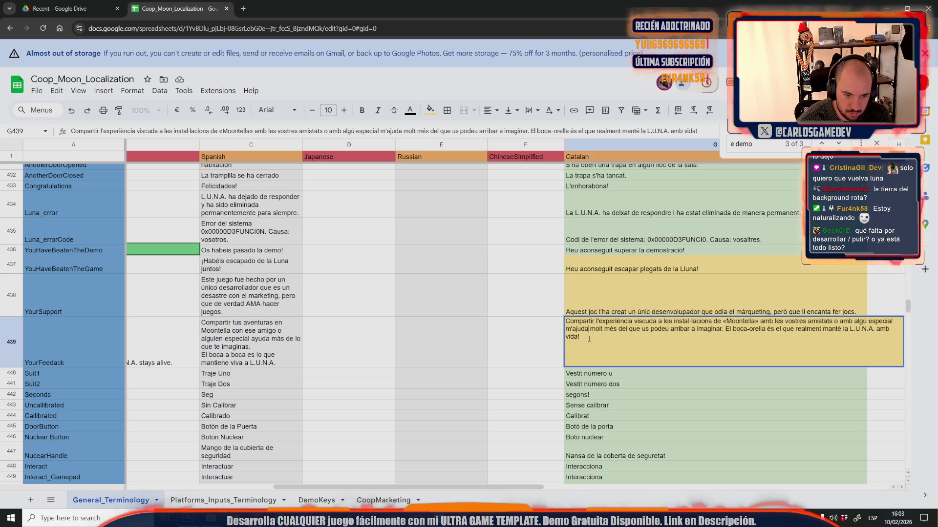
key(BackSpace)
key(BackSpace)
click(544, 377)
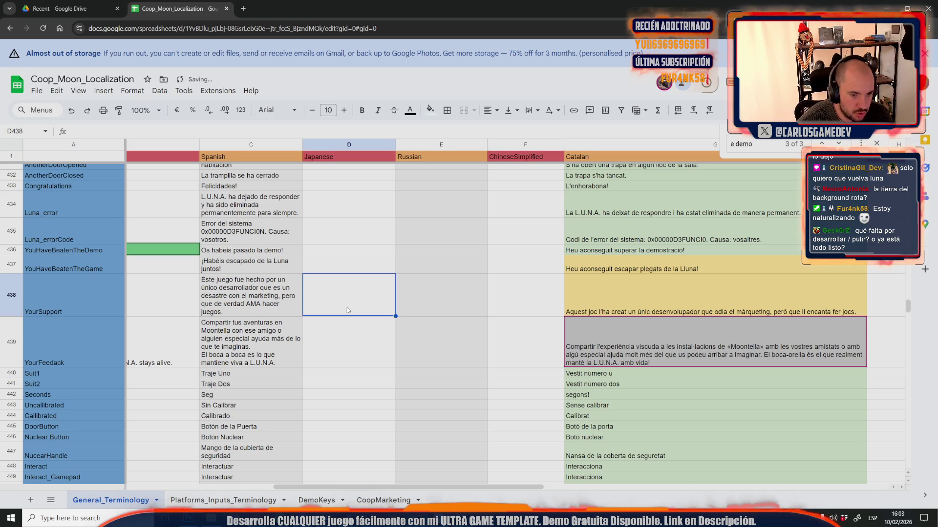
double_click(250, 338)
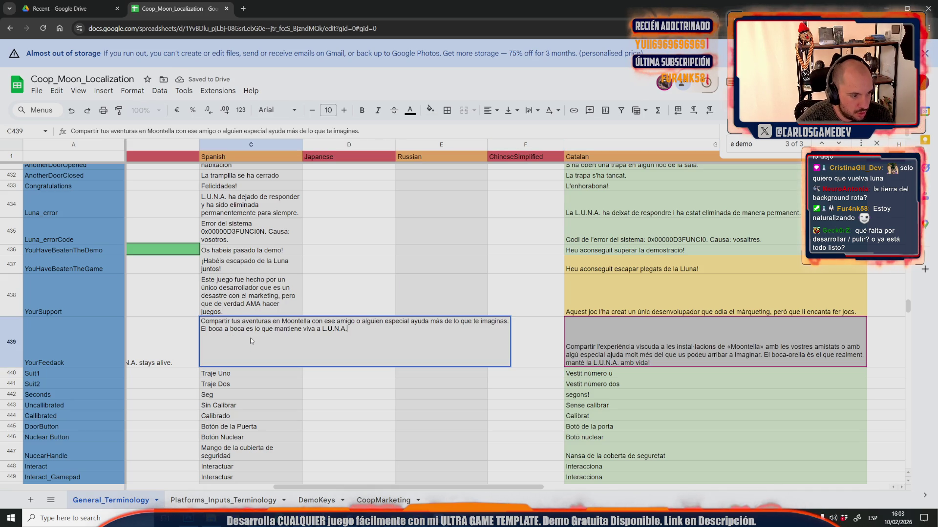
click(289, 394)
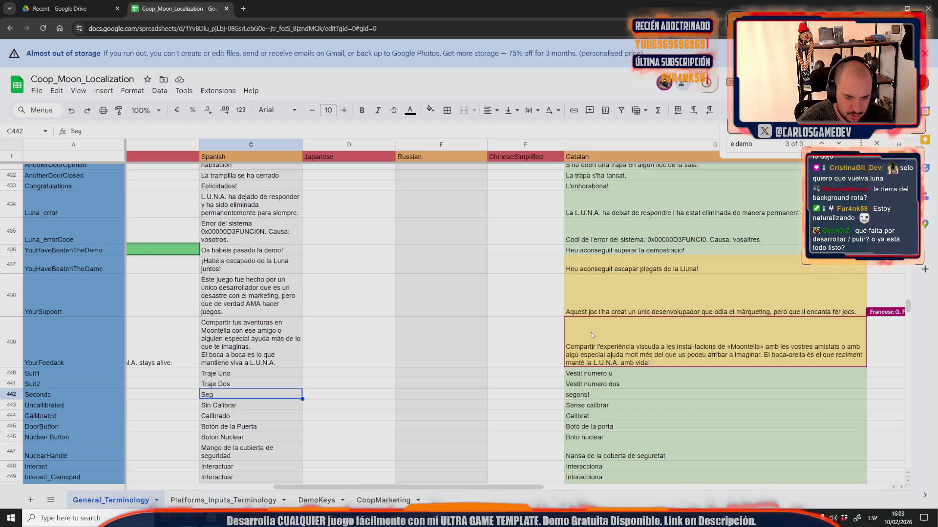
- Remove "la" before "L.U.N.A." in G439, leaving "manté L.U.N.A. amb vida!"
click(583, 365)
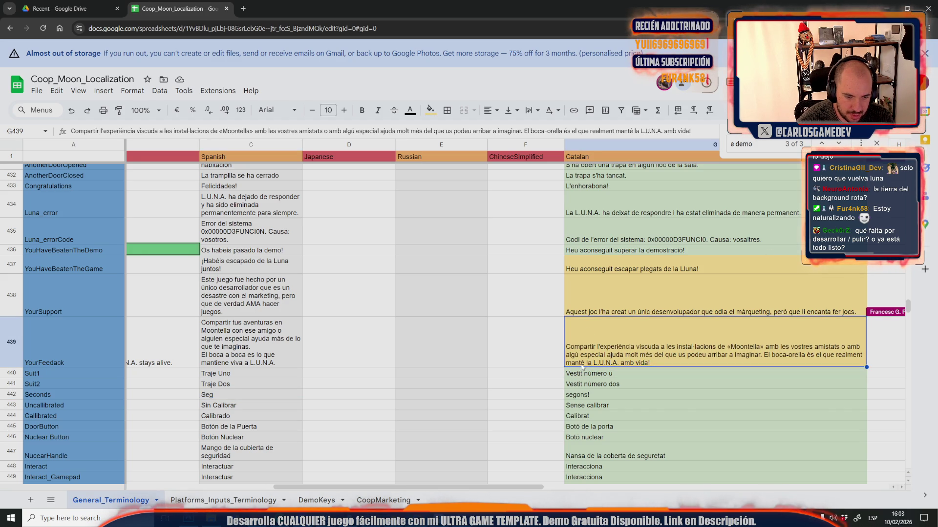
double_click(582, 366)
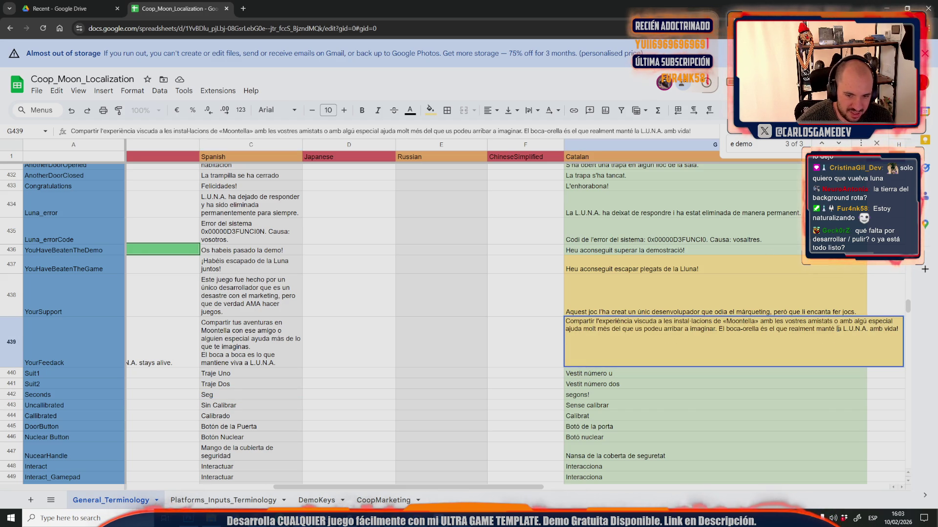
key(BackSpace)
key(BackSpace)
key(BackSpace)
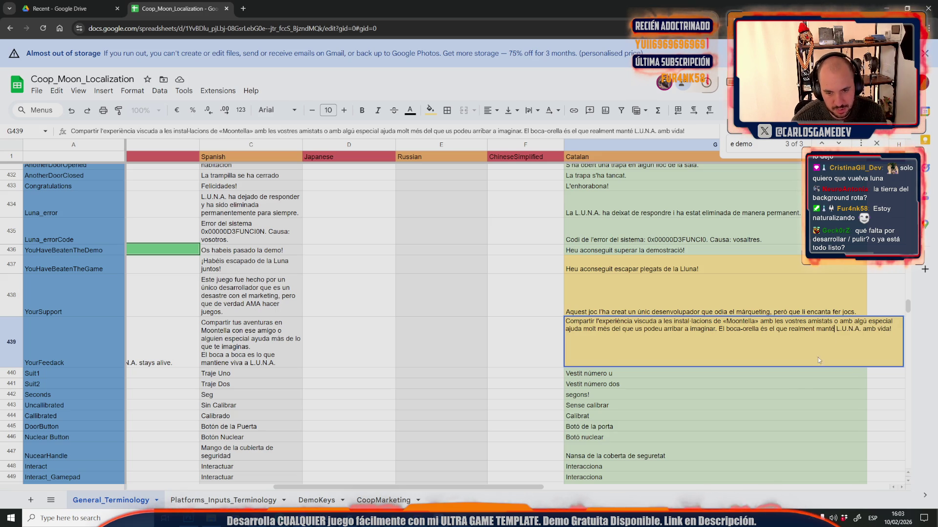
click(795, 394)
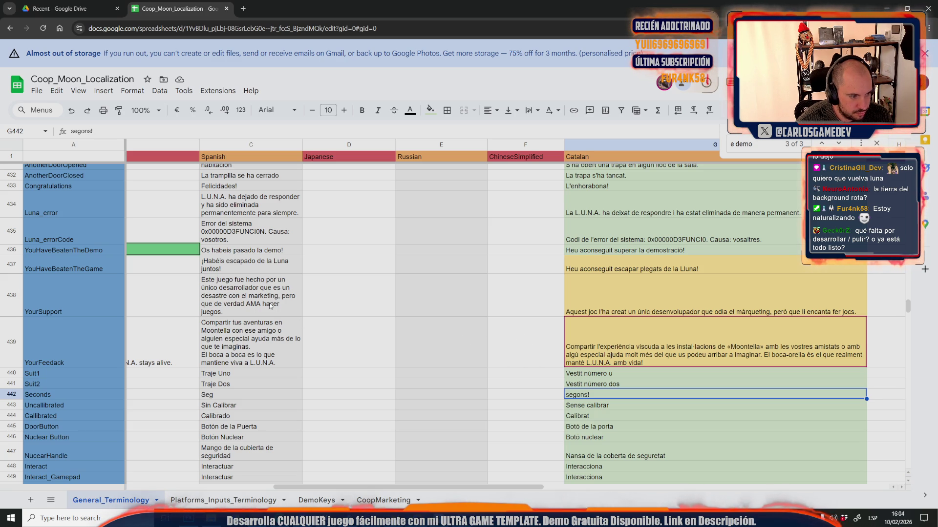
click(284, 296)
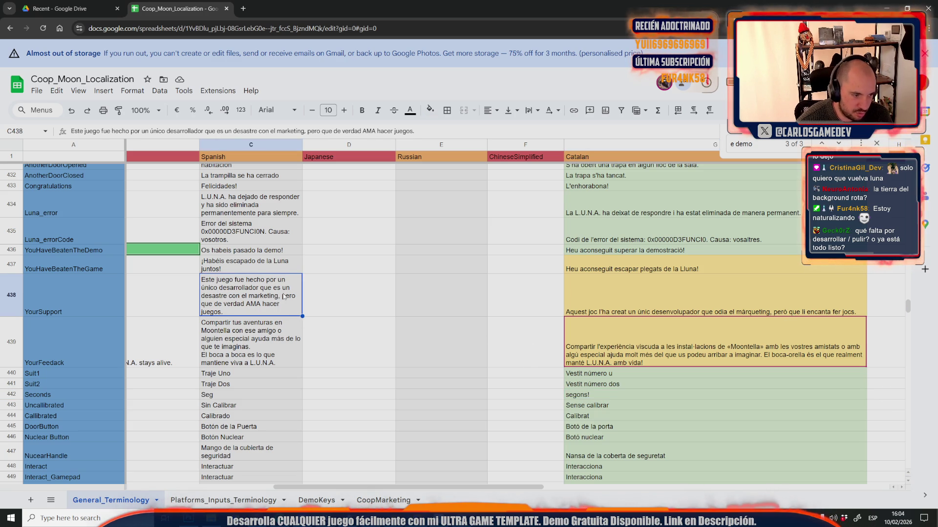
- Ask ChatGPT to translate the Spanish C438 line into Catalan ('en CA') and paste it over G438
key(alt+Tab)
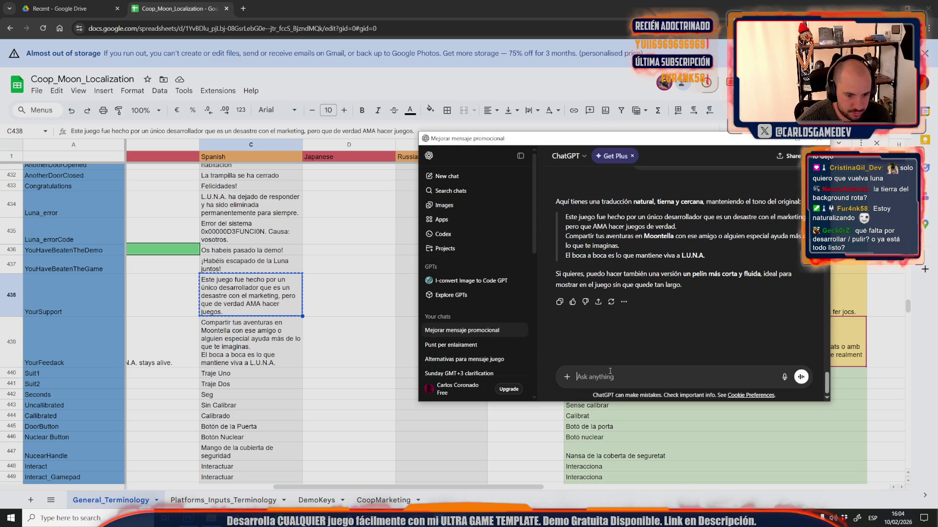
click(609, 371)
text(Este juego fue hecho por un único desarrollador que es un desastre con el marketing, pero que de verdad AMA hacer juegos.)
text(e)
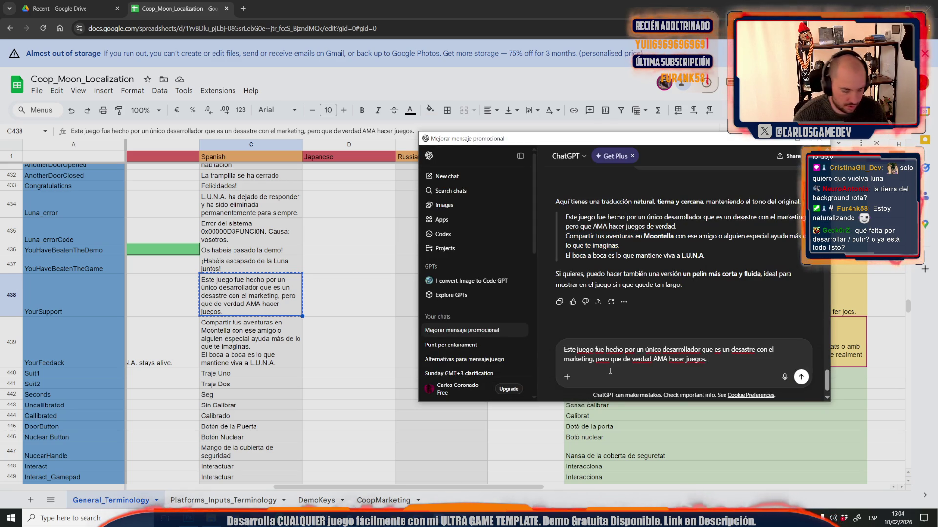
text(n CAT)
key(Return)
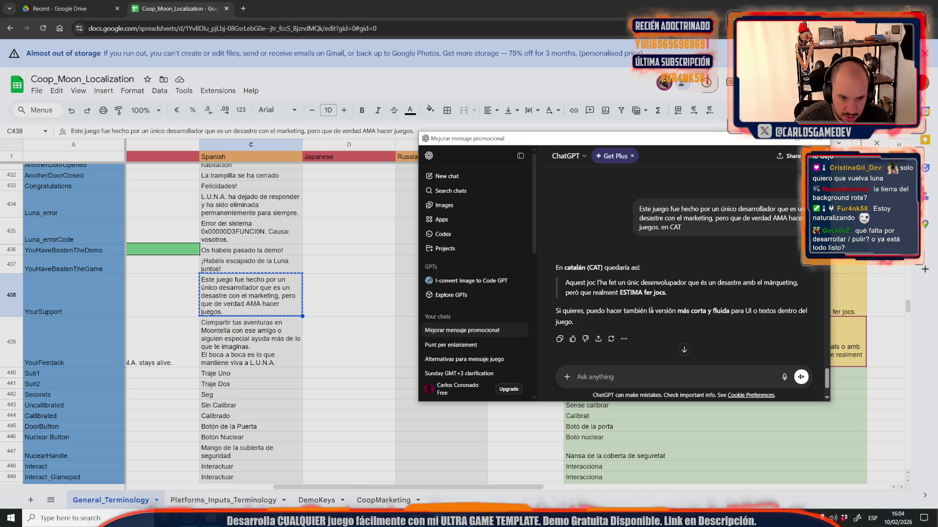
drag(563, 277, 667, 293)
key(ctrl+c)
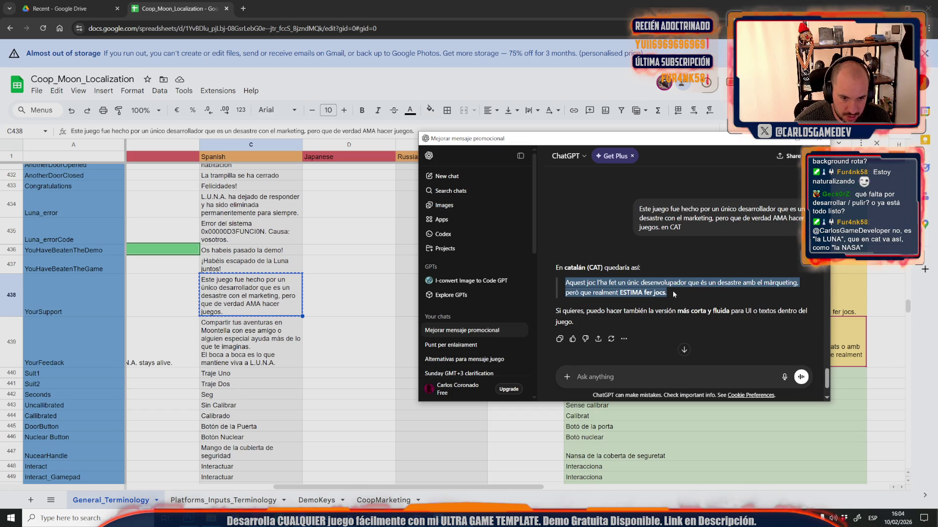
click(631, 2)
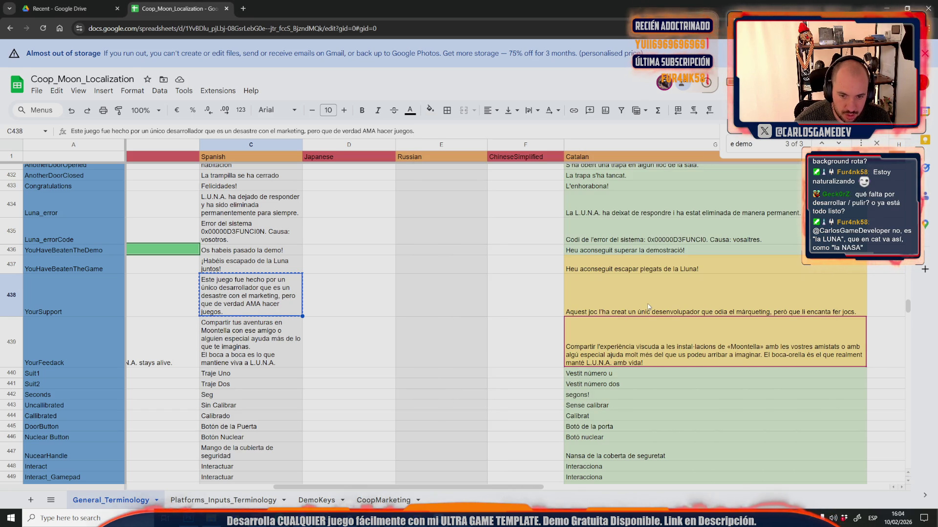
click(635, 307)
double_click(673, 282)
triple_click(673, 282)
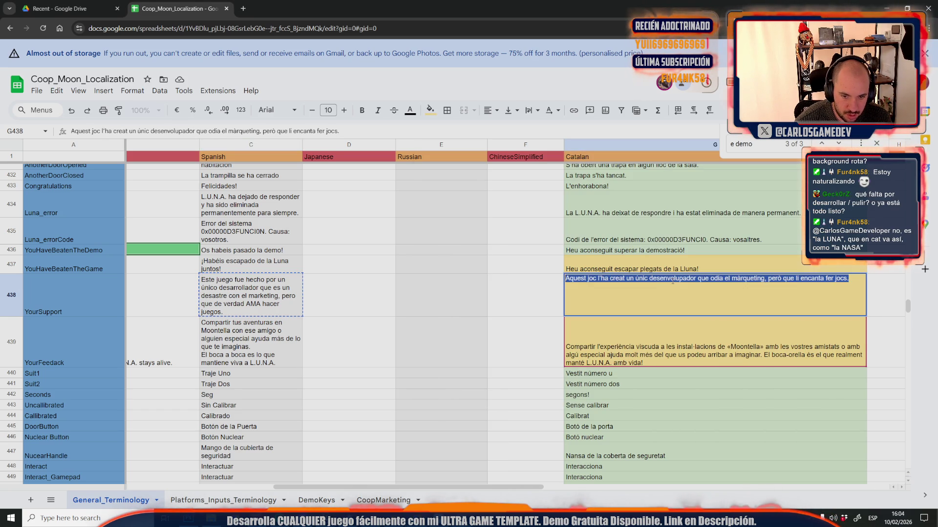
key(ctrl+v)
key(Return)
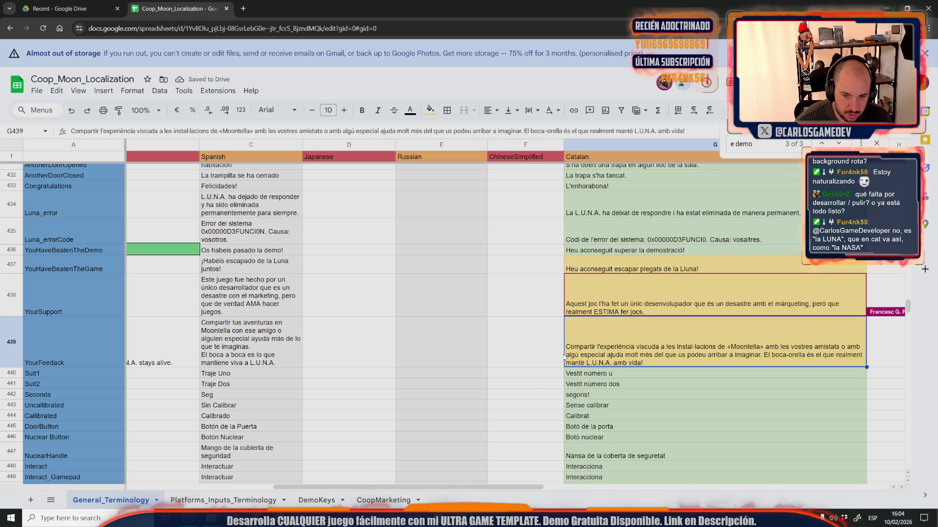
- Review the Catalan YourSupport and YourFeedback texts in G438 and G439
click(622, 293)
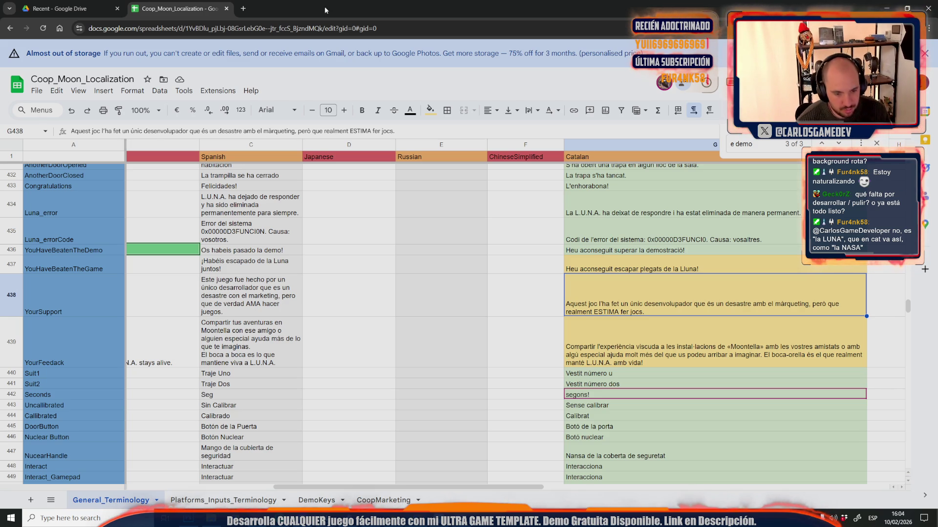
click(648, 345)
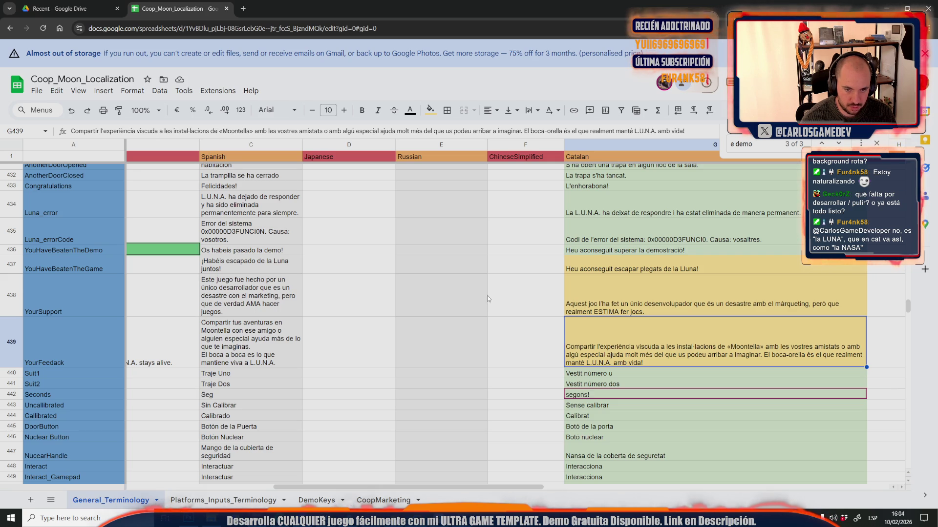
click(440, 295)
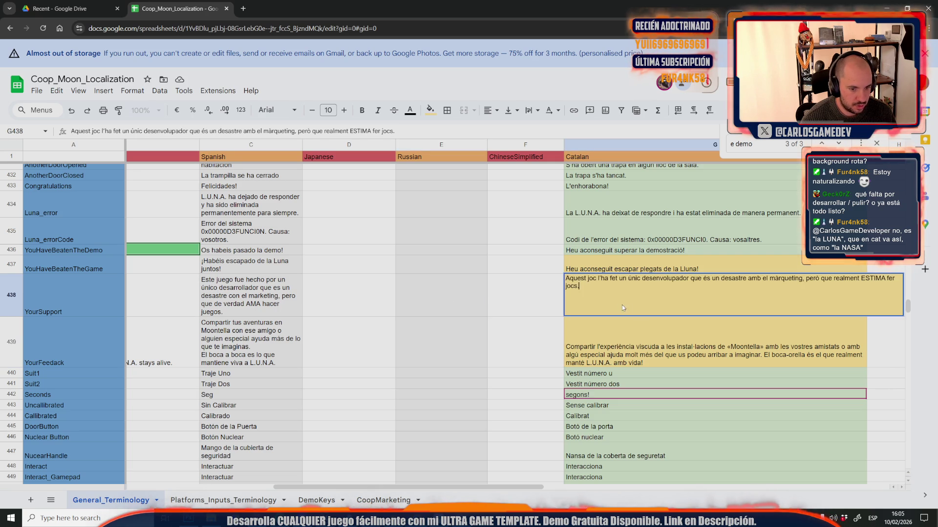
- Change the Spanish C438 line from 'fue hecho' to 'fue creado', then edit Catalan G438
double_click(250, 295)
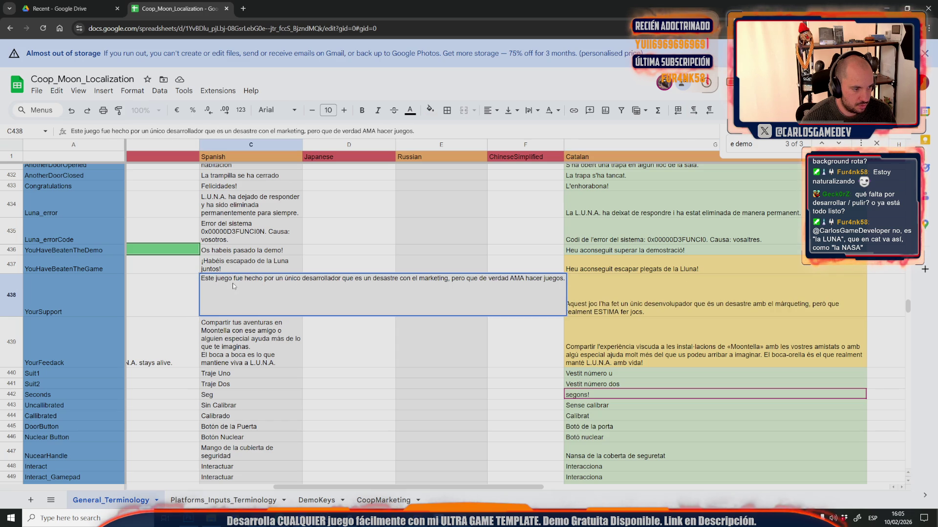
drag(243, 278, 228, 279)
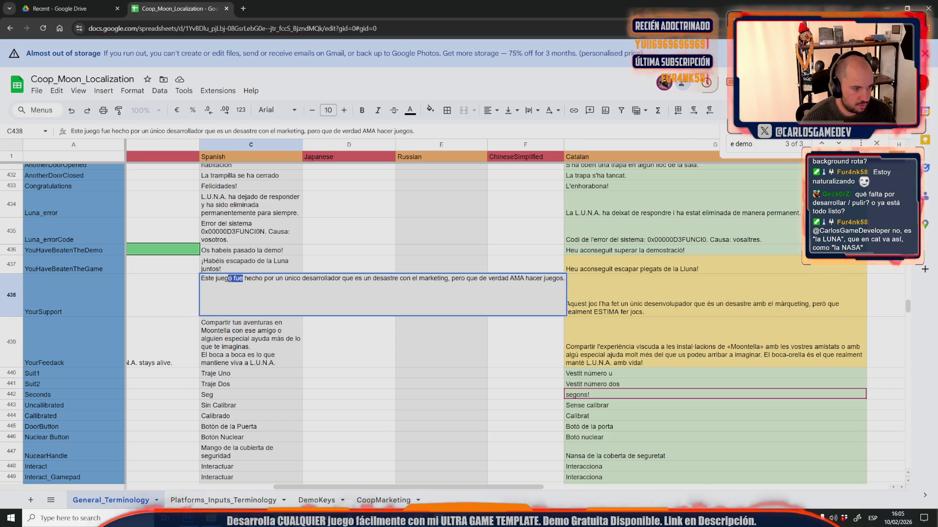
drag(326, 488, 179, 489)
key(Escape)
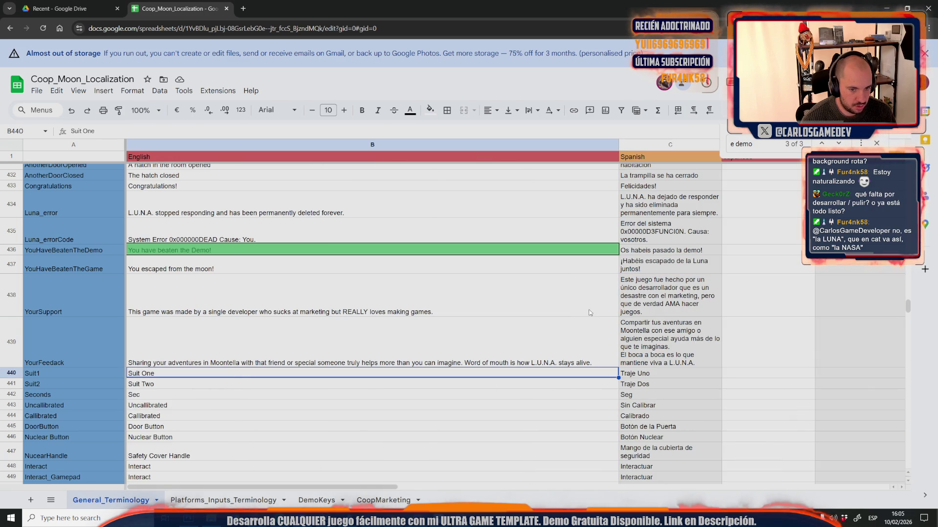
double_click(644, 295)
drag(665, 279, 682, 278)
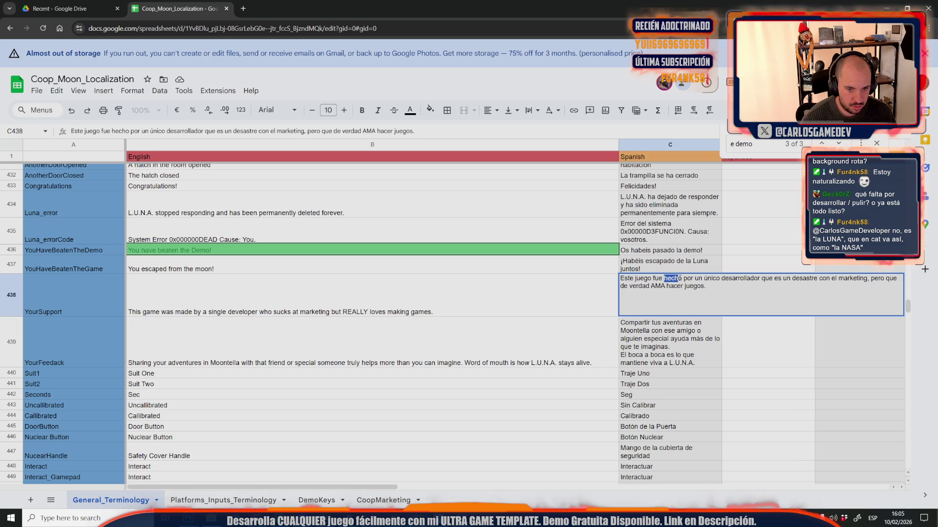
text(creado)
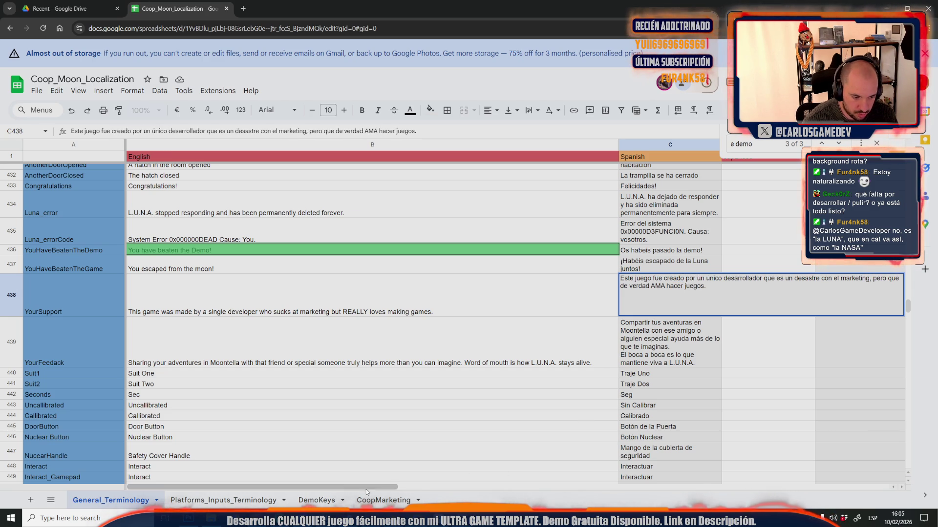
drag(365, 490, 504, 490)
click(528, 451)
double_click(637, 297)
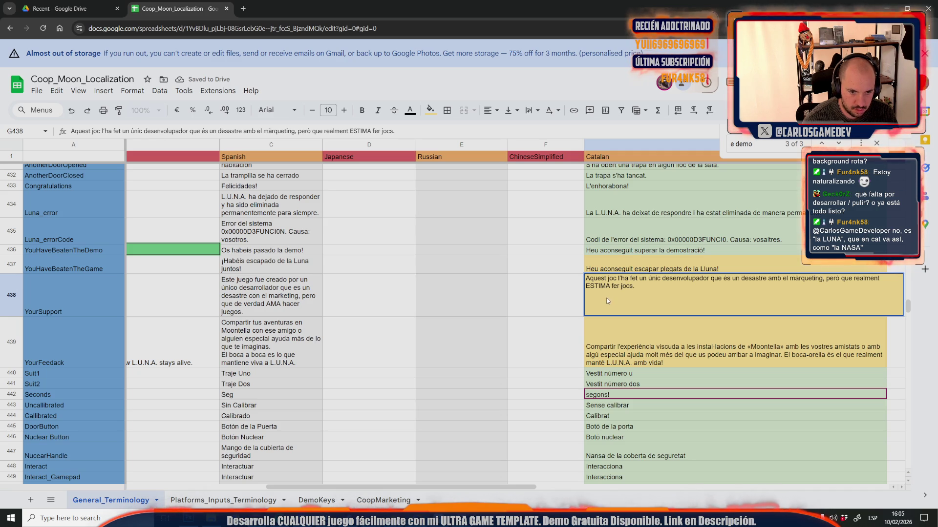
- Replace 'fet' with 'creat' in the Catalan YourSupport cell G438
double_click(634, 279)
text(creat)
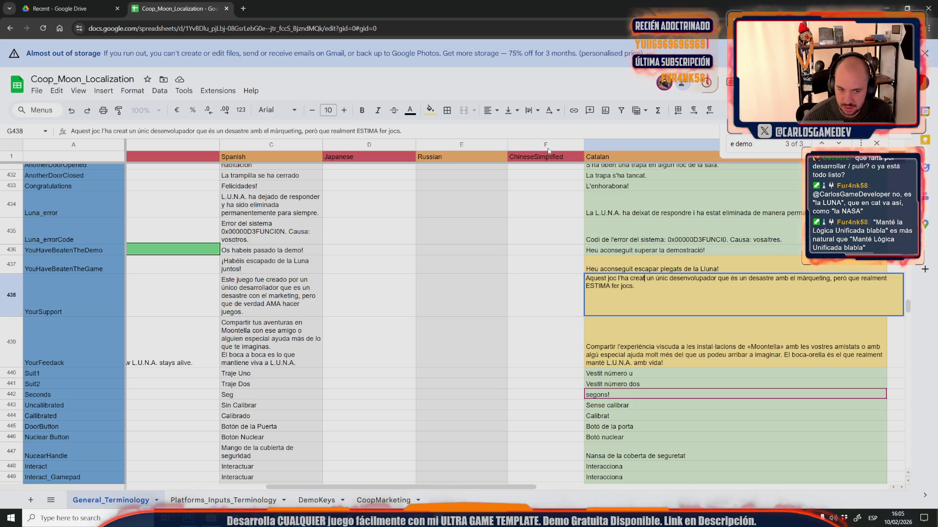
click(587, 325)
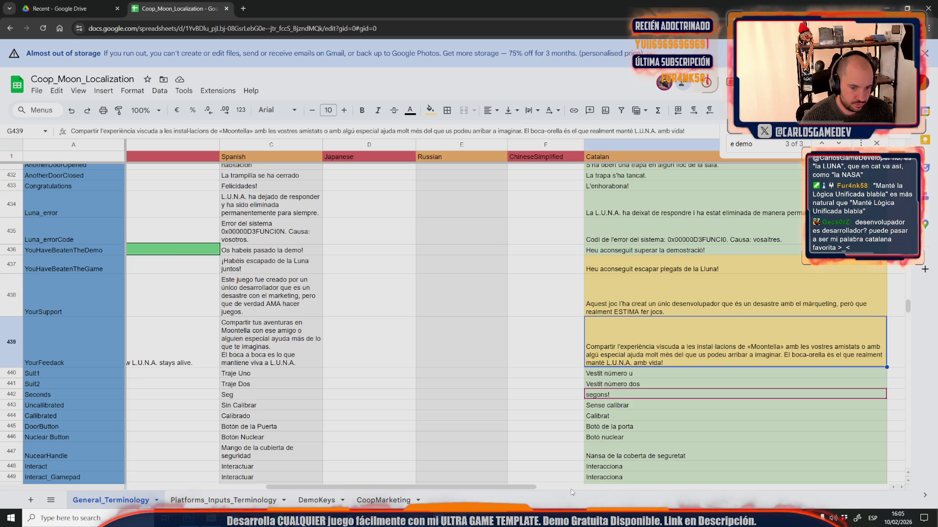
- Change the closing '!' of the Catalan YourFeedback line in G439 to a period
double_click(685, 363)
key(BackSpace)
text(.)
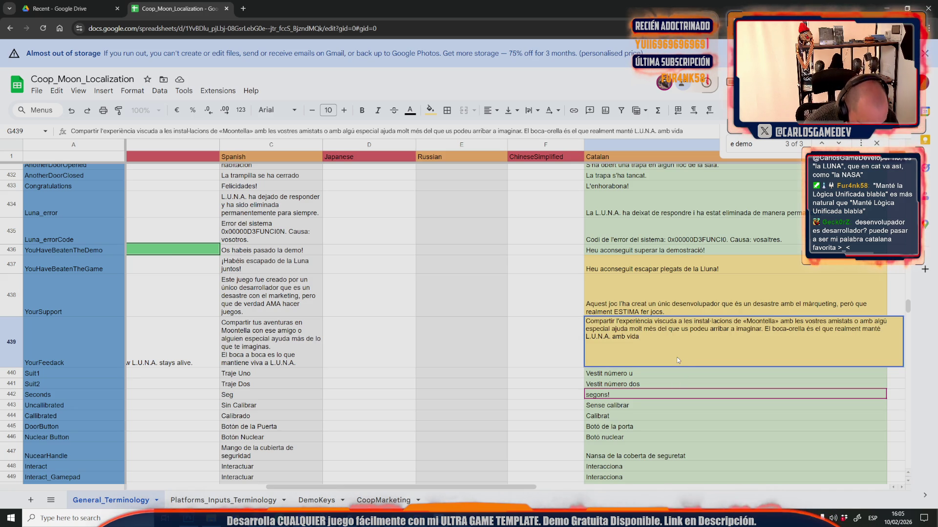
click(507, 340)
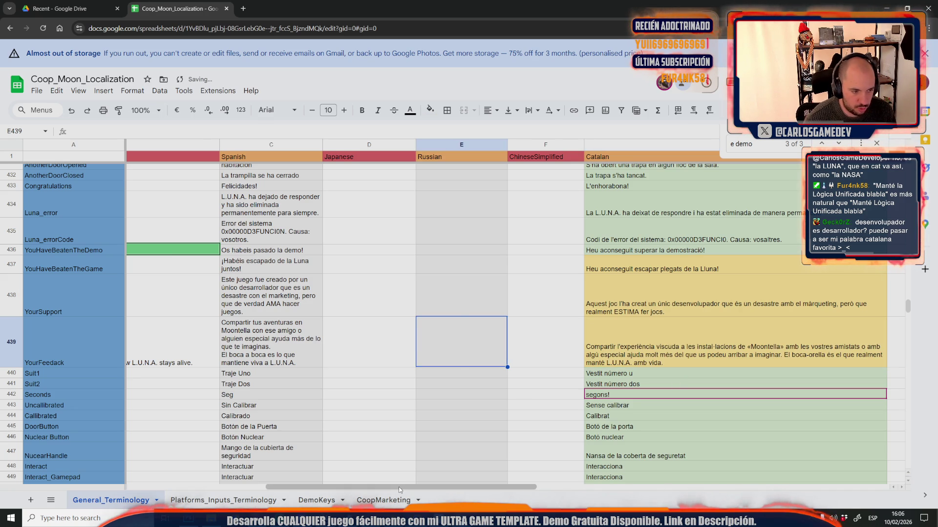
mouse_move(396, 490)
mouse_down()
mouse_move(257, 488)
mouse_move(407, 489)
mouse_up()
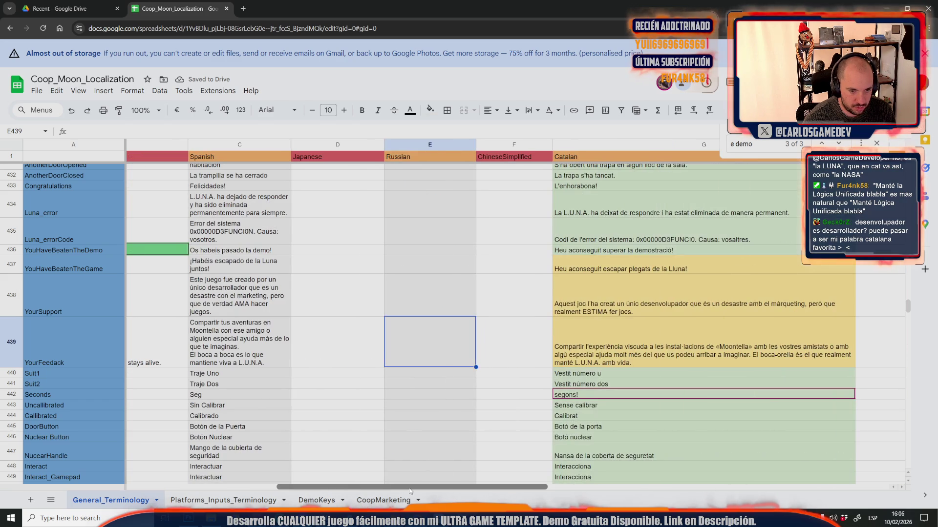
key(Right)
key(Right)
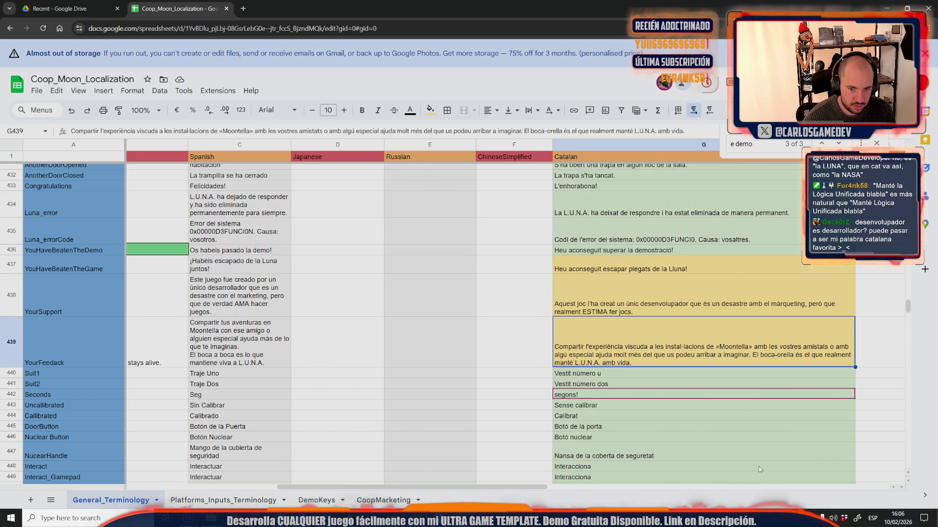
click(528, 324)
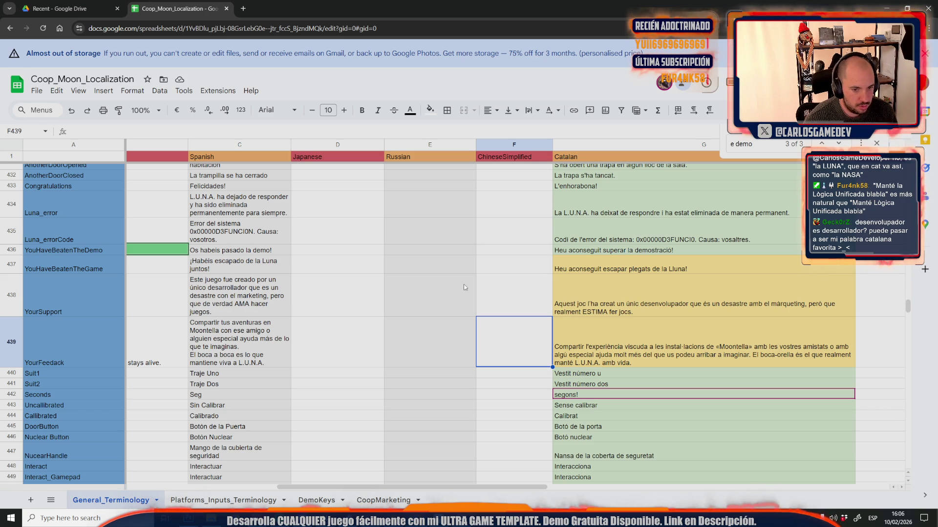
- Replace 'plegats' with 'junts' in G437, giving 'Heu aconseguit escapar junts de la Lluna!'
click(620, 272)
double_click(620, 272)
double_click(637, 259)
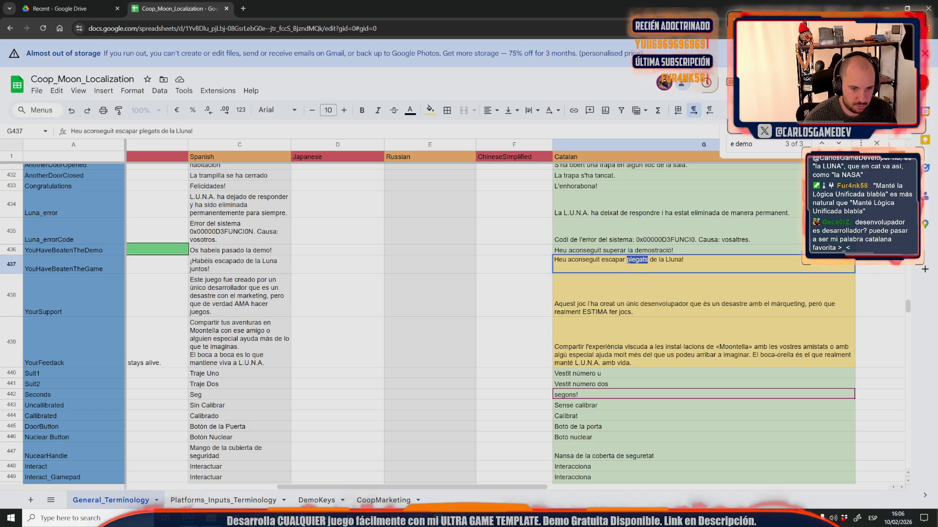
text(ju)
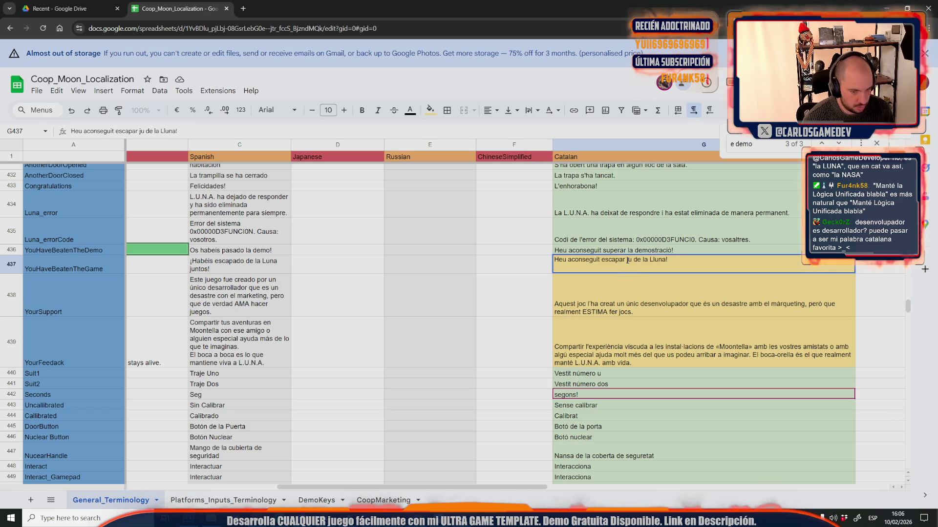
text(nts)
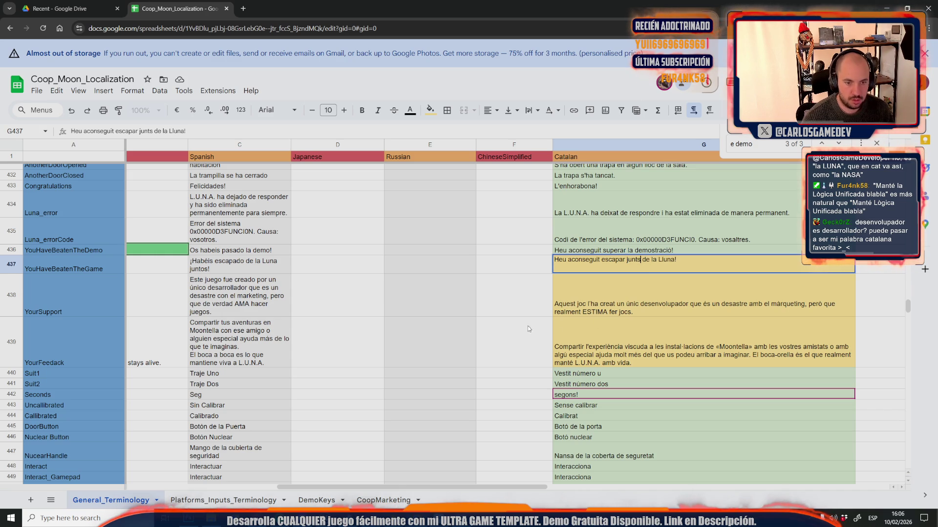
click(528, 327)
- Download the sheet as a CSV file and go back to Unreal Engine
click(37, 90)
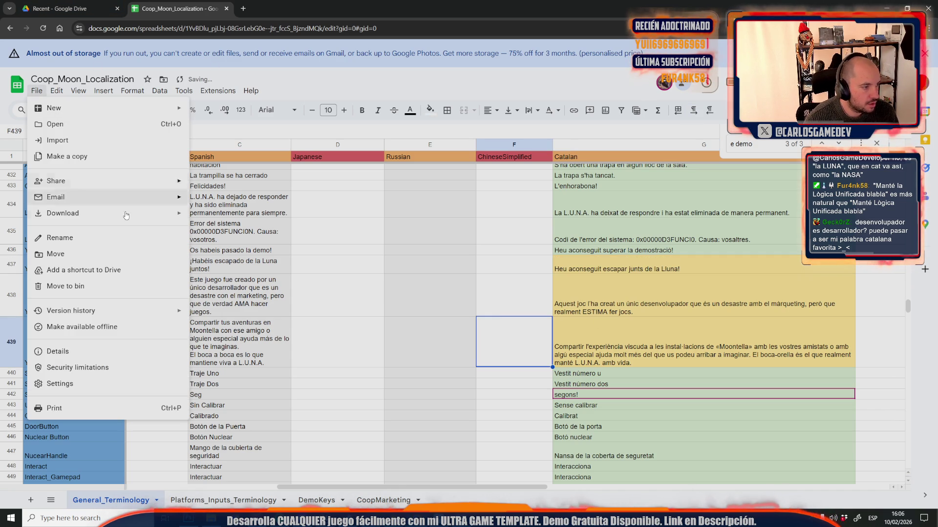
mouse_move(182, 214)
click(274, 287)
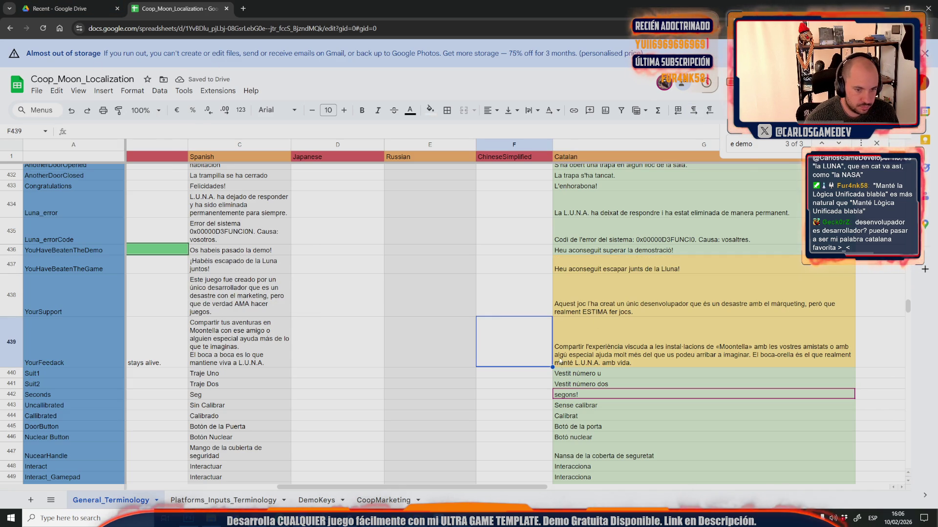
mouse_move(212, 518)
click(291, 483)
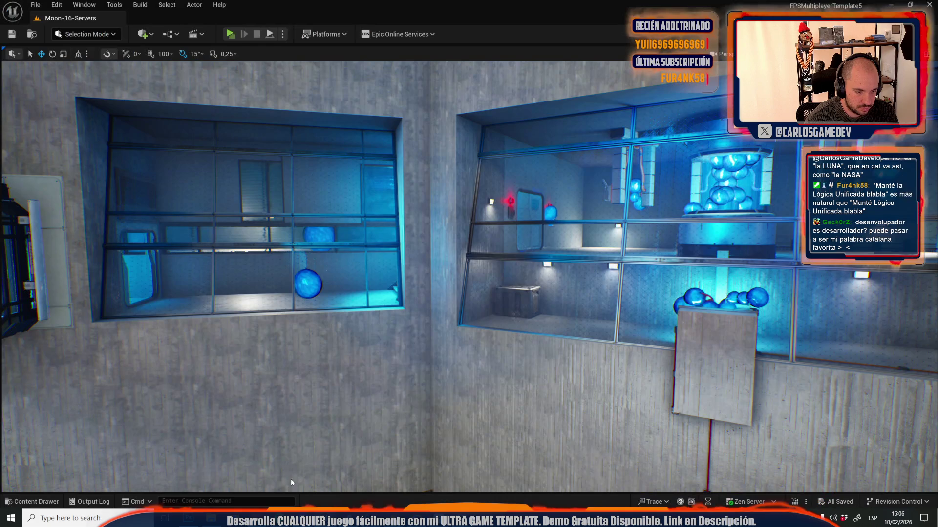
- Reimport UGT_Texts Localizaztion Table from the downloaded General_Terminology (31) CSV
key(ctrl+space)
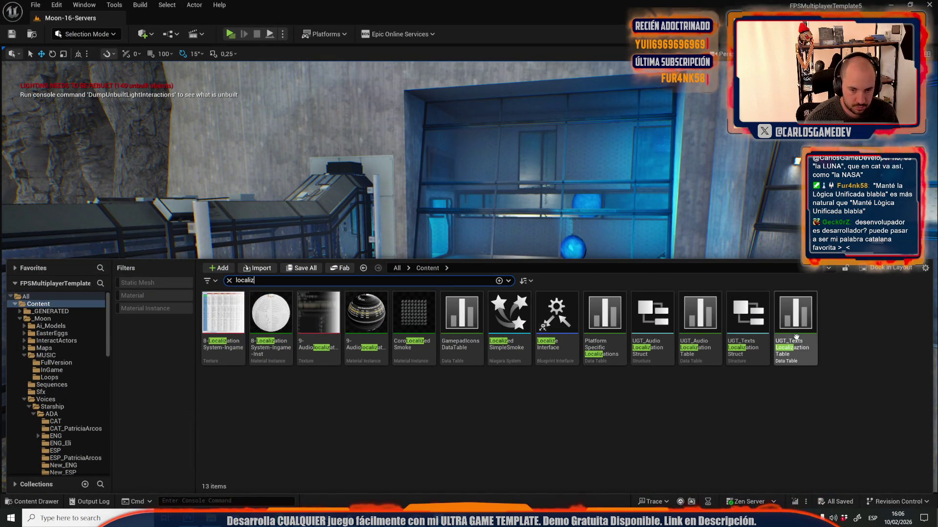
right_click(796, 337)
click(752, 348)
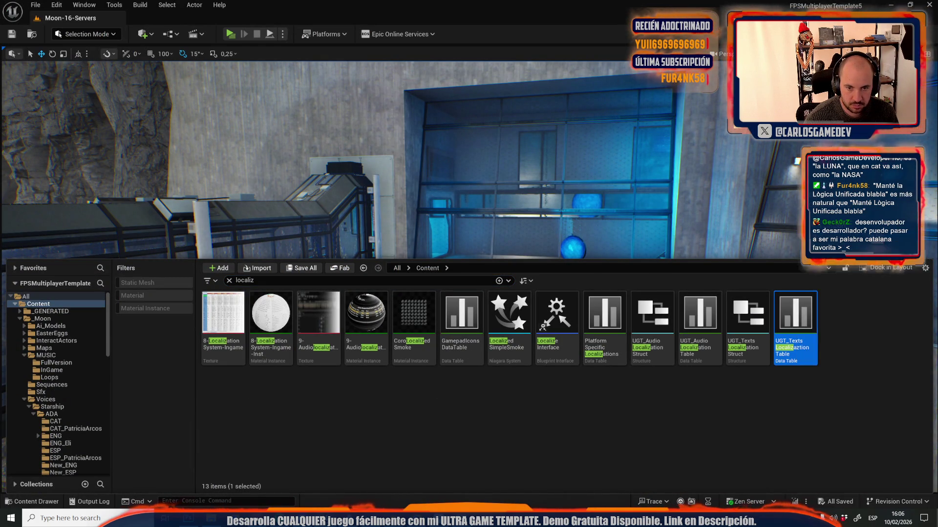
double_click(224, 76)
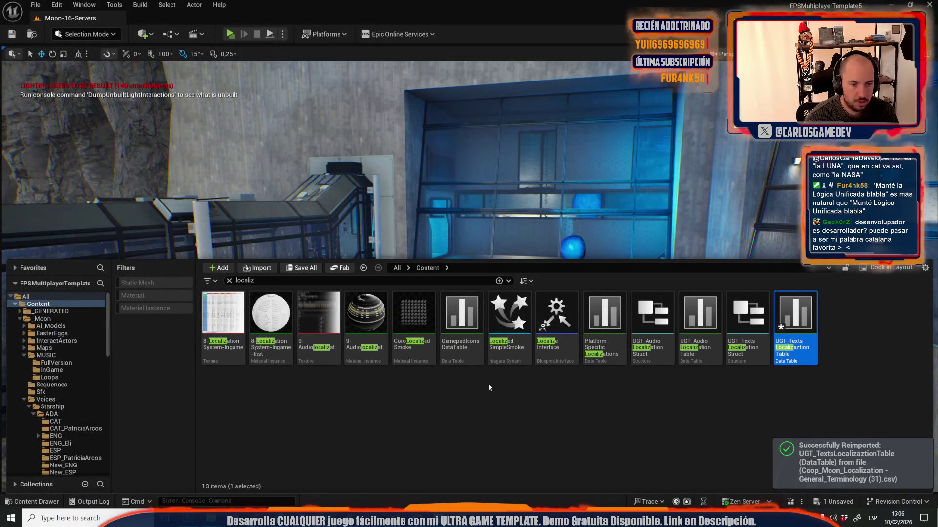
- Save the reimported localization table using Save Selected
click(290, 273)
click(534, 362)
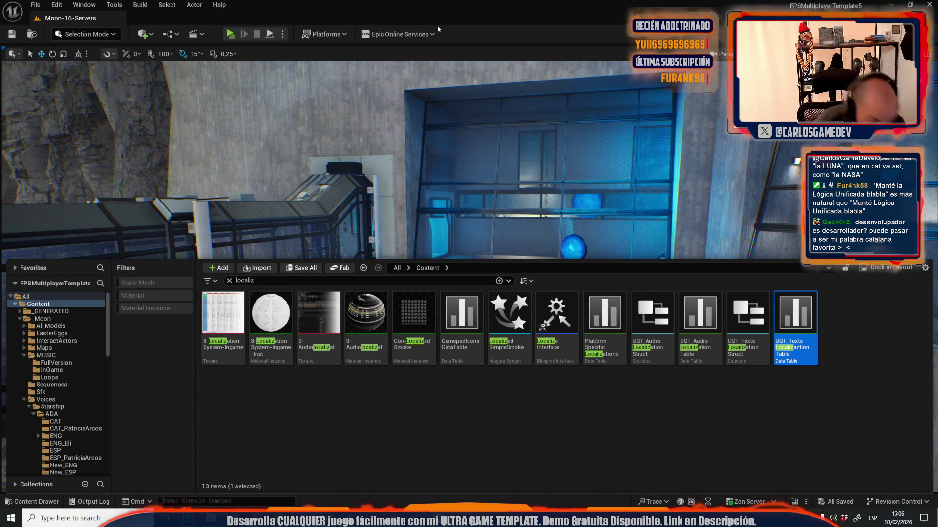
mouse_move(269, 342)
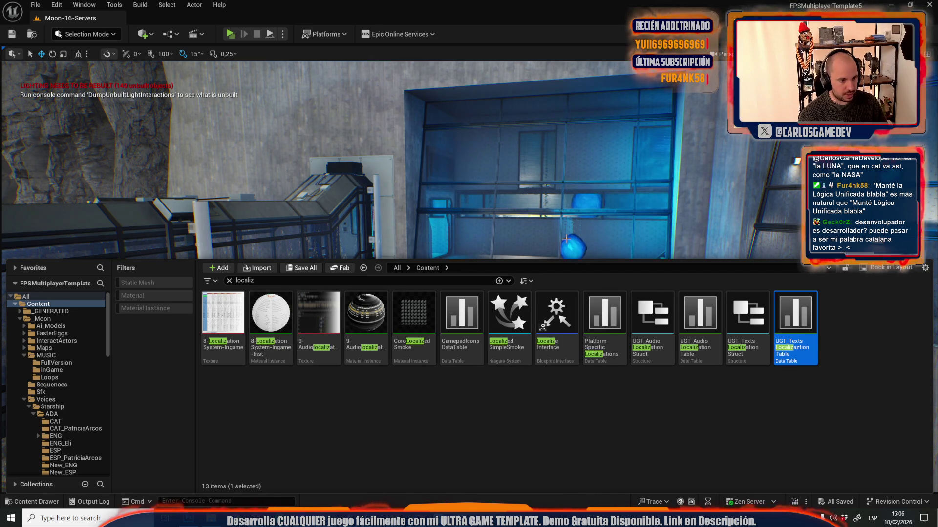
drag(488, 195, 527, 210)
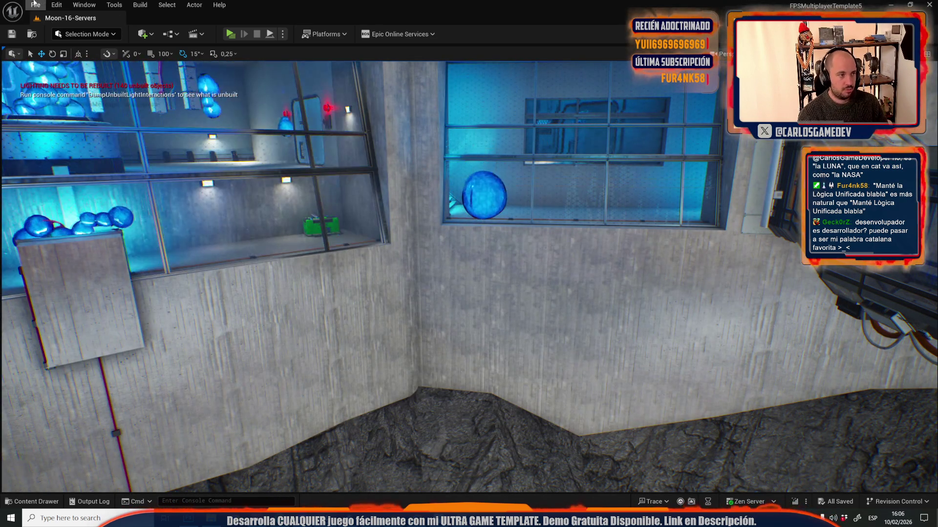
click(35, 5)
- Open the Moon-01-Starship level and look around the room for the bed
click(66, 52)
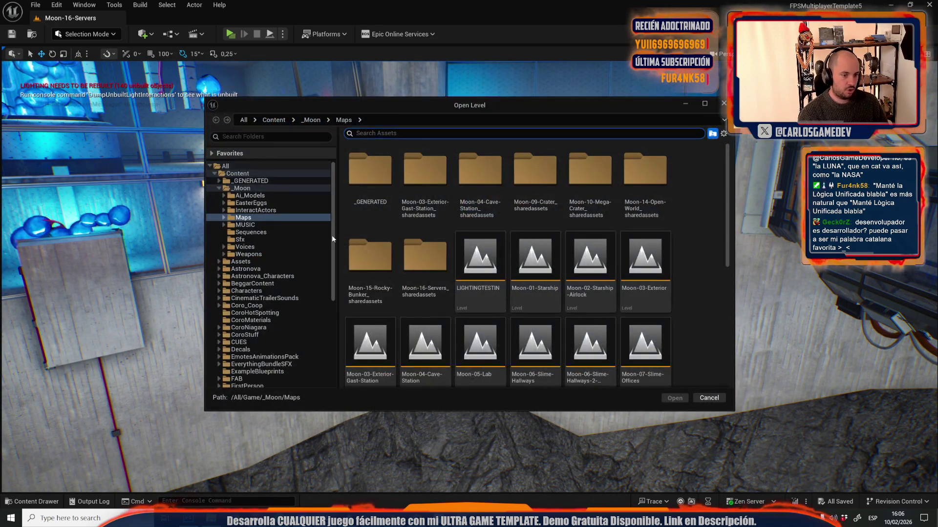
click(555, 292)
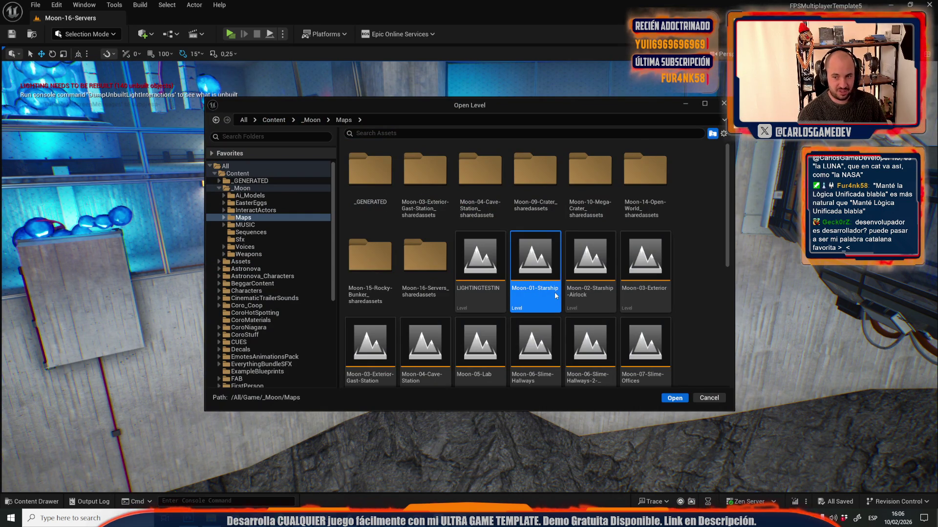
double_click(555, 292)
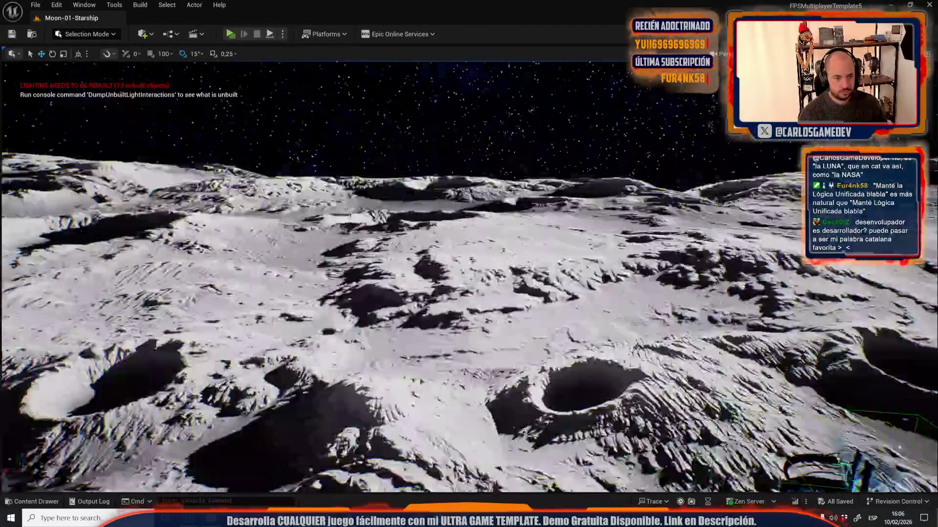
key(f)
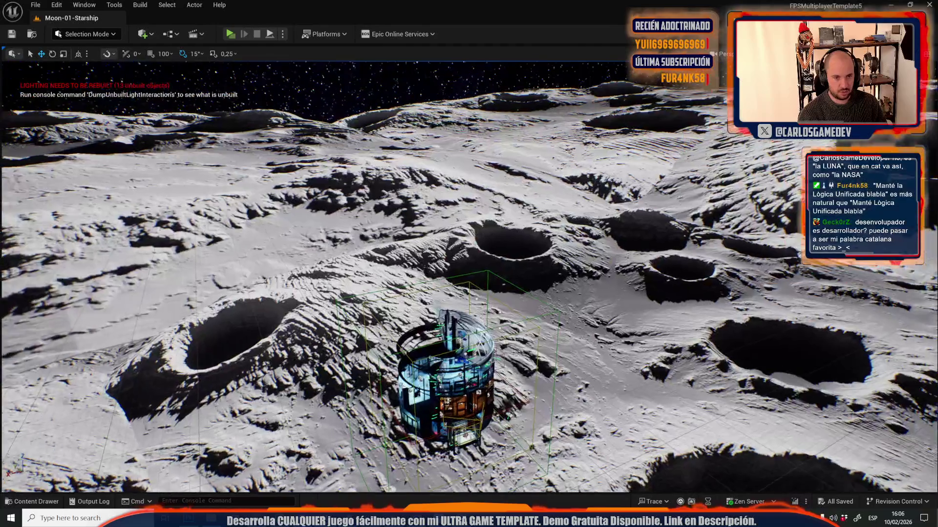
scroll(469, 263, up, 10)
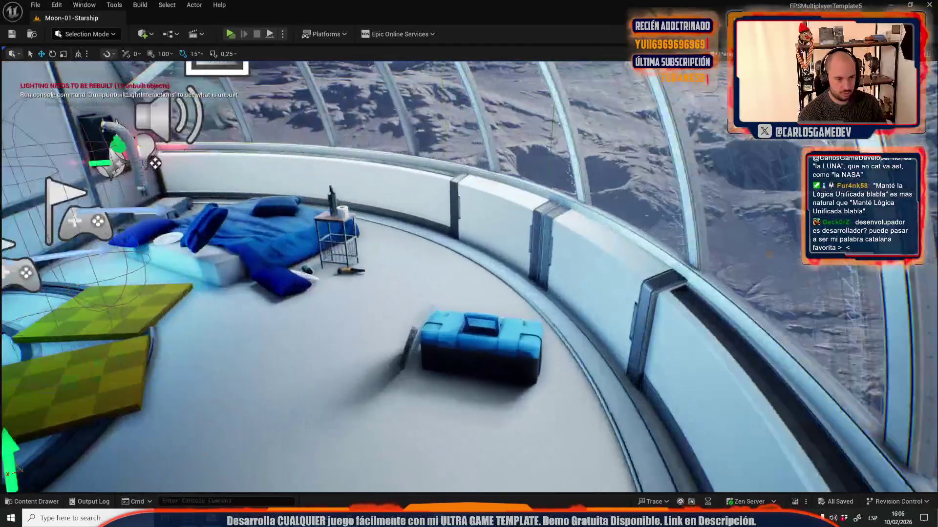
scroll(469, 273, down, 10)
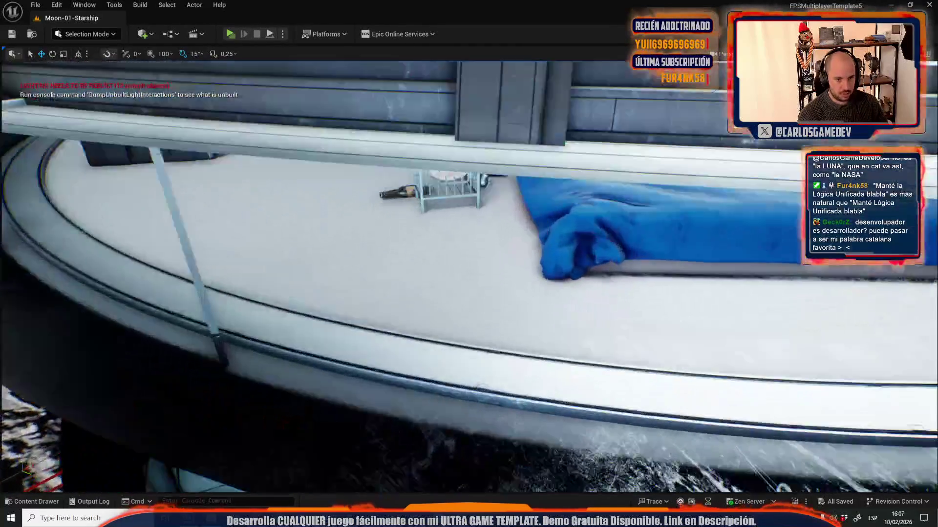
mouse_move(518, 273)
mouse_down()
mouse_move(545, 298)
mouse_move(542, 273)
mouse_move(498, 251)
mouse_up()
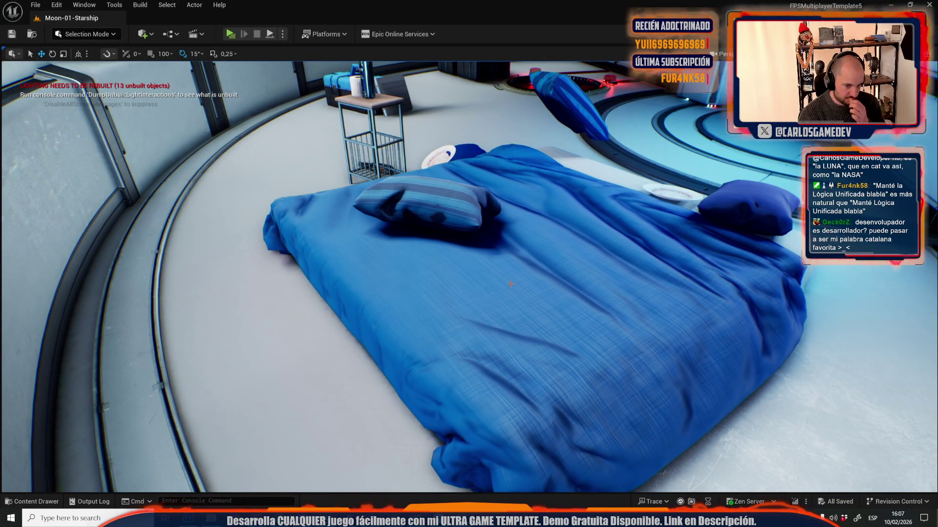
- Select the bed blanket and frame it in the viewport
click(527, 300)
scroll(527, 299, up, 6)
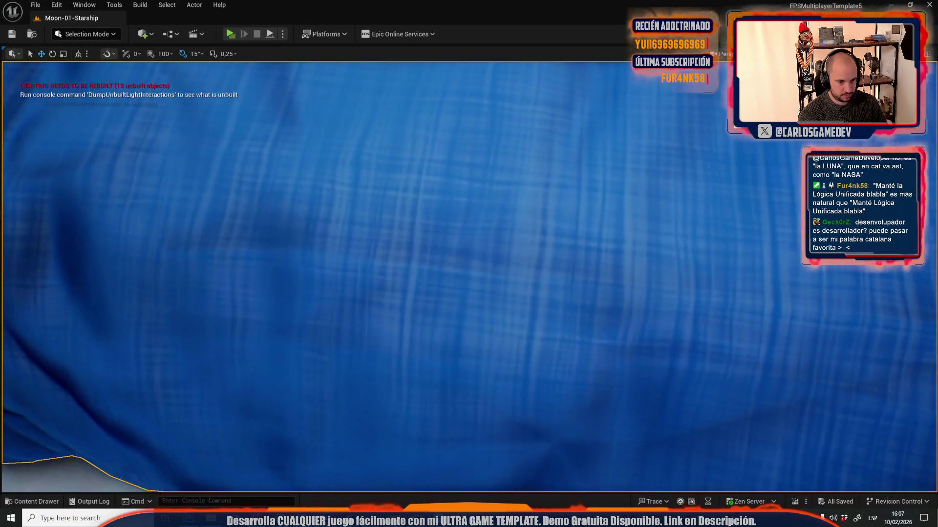
scroll(468, 273, down, 4)
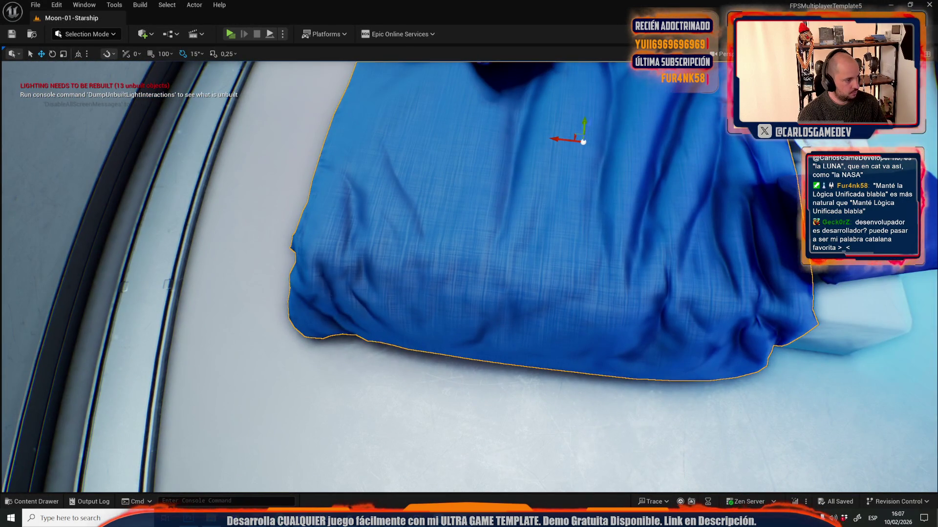
scroll(469, 274, down, 4)
mouse_move(469, 274)
mouse_down()
mouse_move(508, 274)
mouse_move(449, 269)
mouse_up()
mouse_move(535, 384)
mouse_down()
mouse_move(518, 385)
mouse_move(536, 384)
mouse_up()
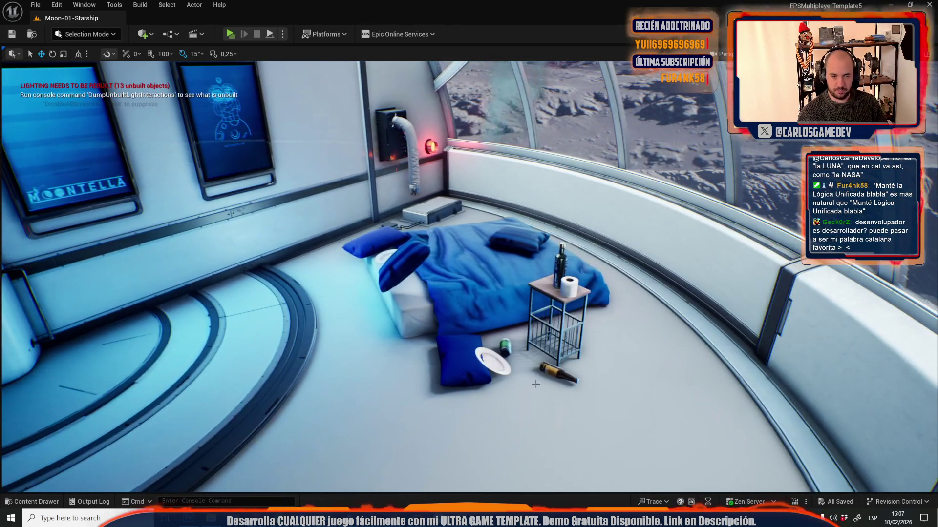
click(488, 283)
key(f)
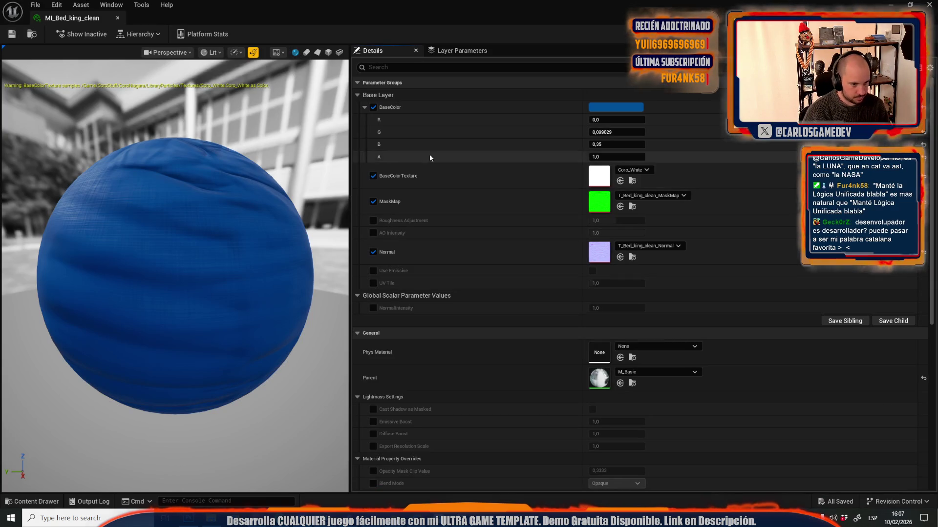
- Inspect the blanket's normal map and Coro_White base colour textures
double_click(603, 258)
click(79, 18)
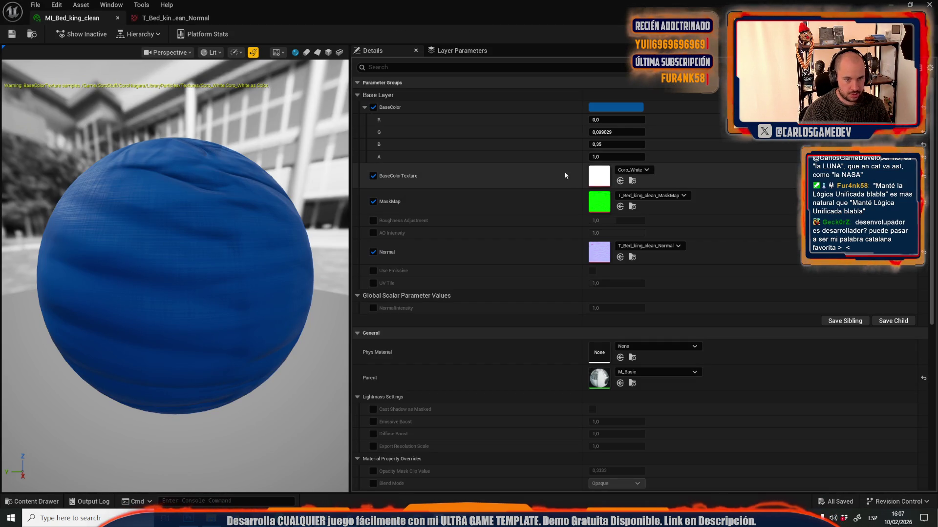
double_click(606, 179)
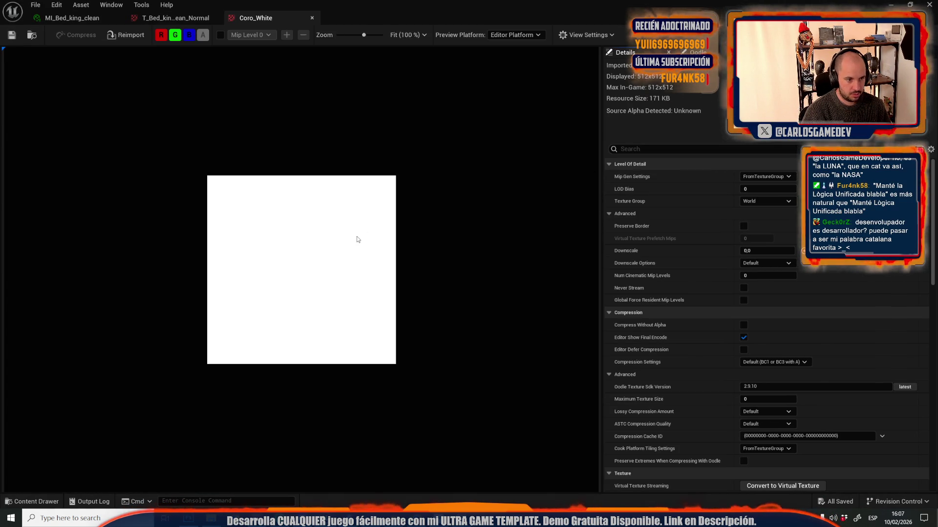
scroll(342, 224, up, 3)
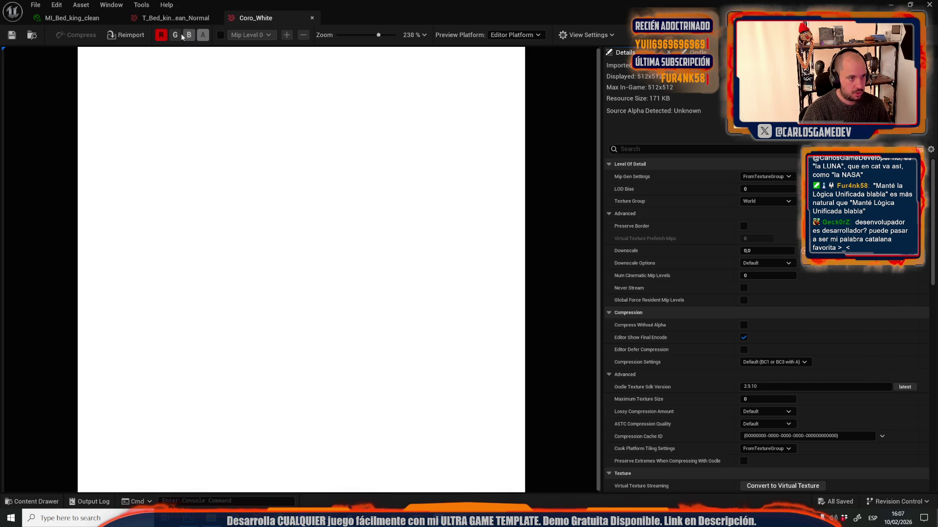
click(71, 18)
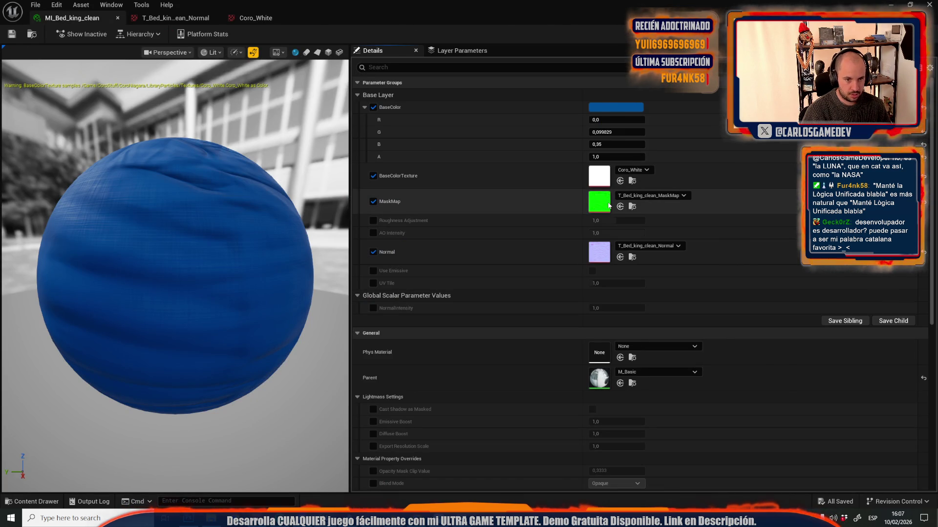
- Open the bed's mask map and toggle its green, blue and alpha channel previews
double_click(608, 205)
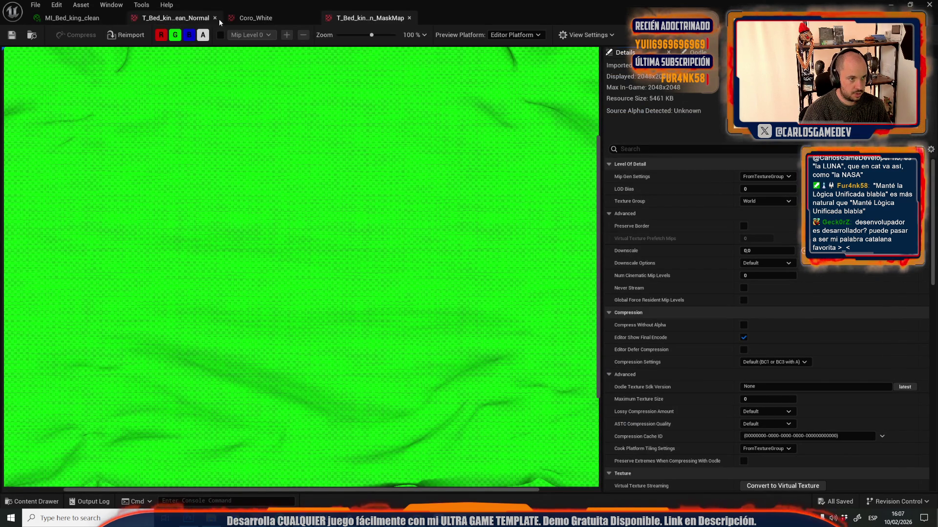
click(176, 35)
click(189, 35)
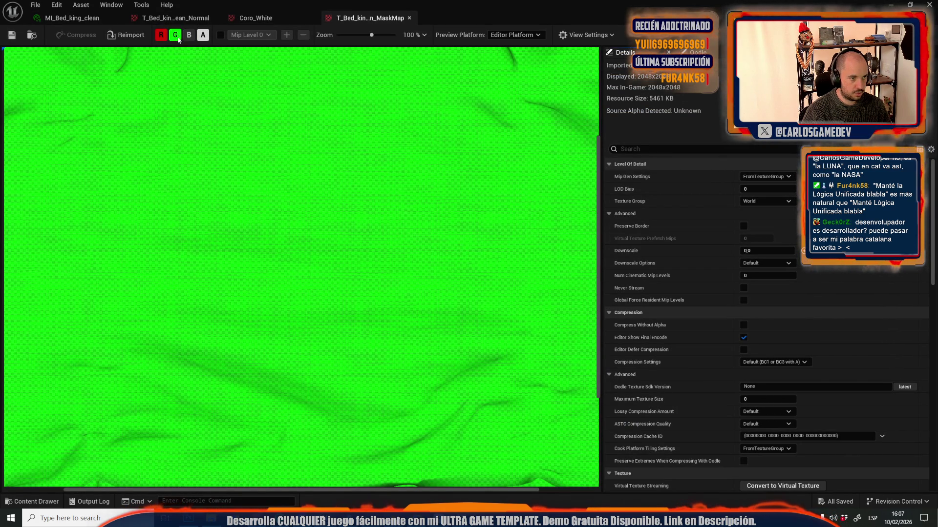
click(203, 35)
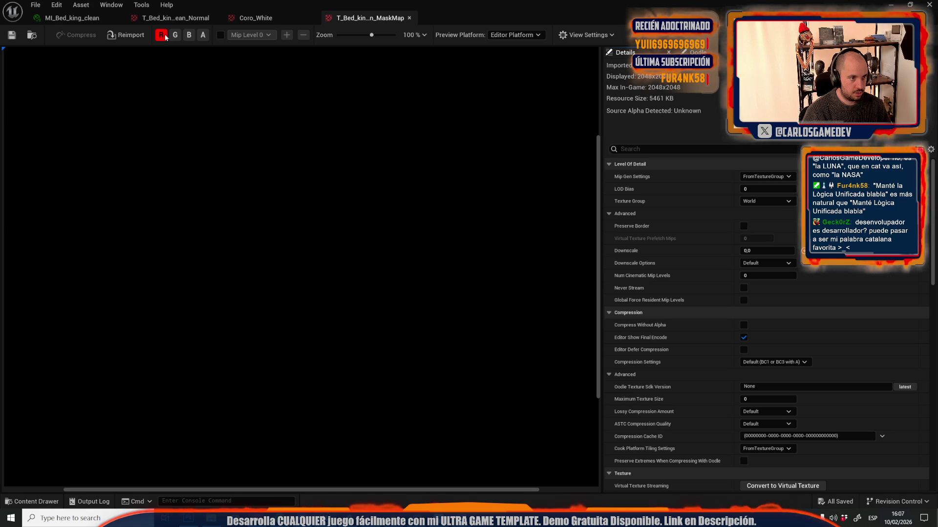
click(203, 35)
scroll(227, 174, down, 3)
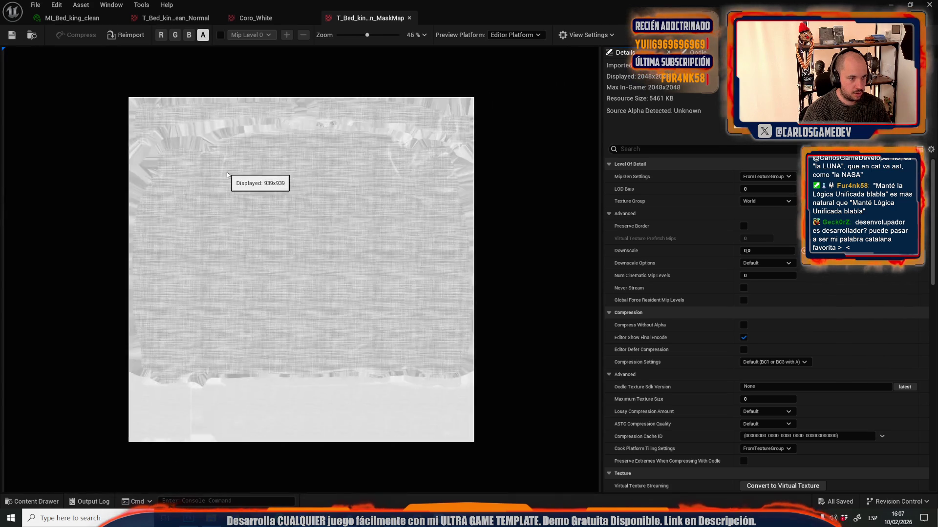
scroll(227, 174, up, 2)
click(196, 35)
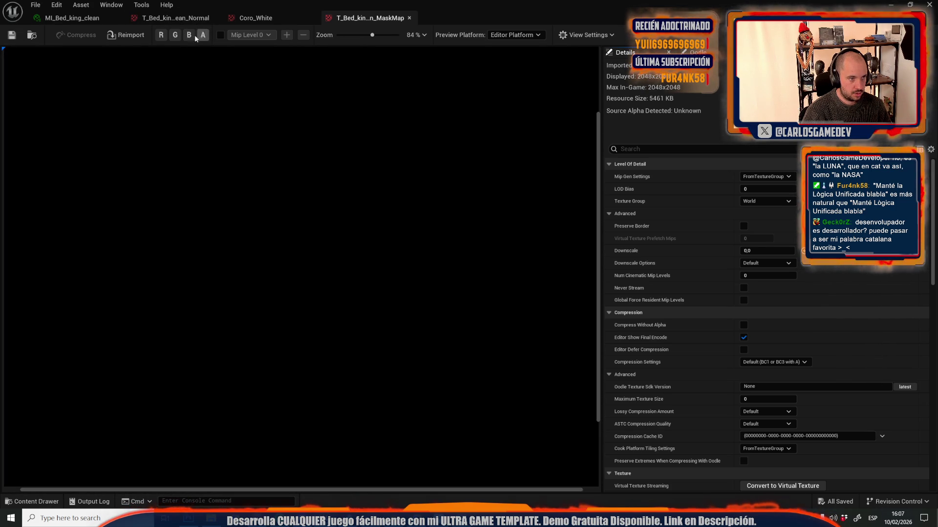
- View the mask's green and alpha channels individually, then close the texture tab
click(175, 35)
click(177, 39)
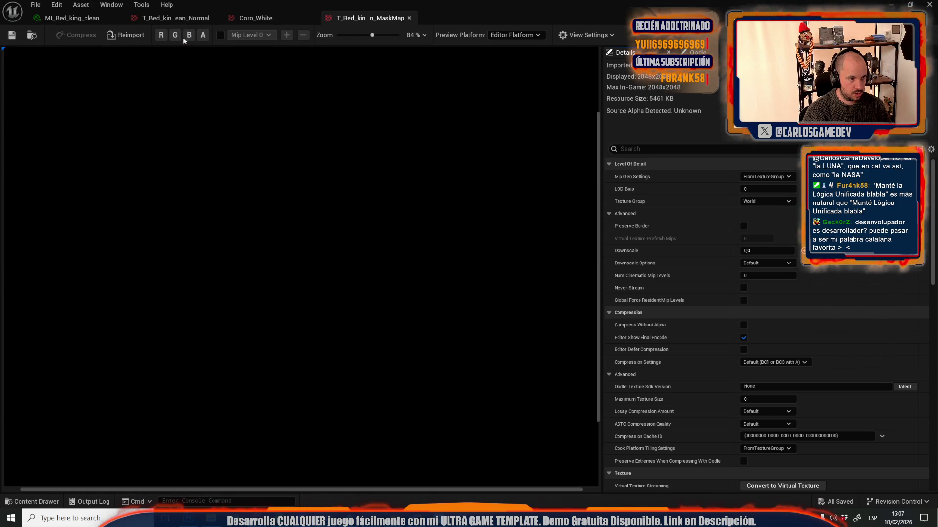
click(162, 36)
click(162, 36)
click(176, 35)
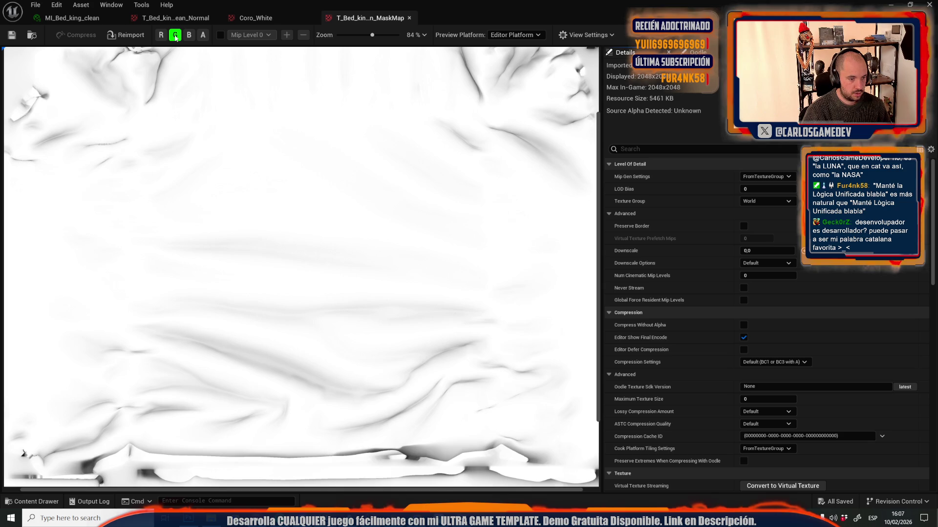
click(175, 37)
click(188, 36)
click(188, 36)
click(204, 35)
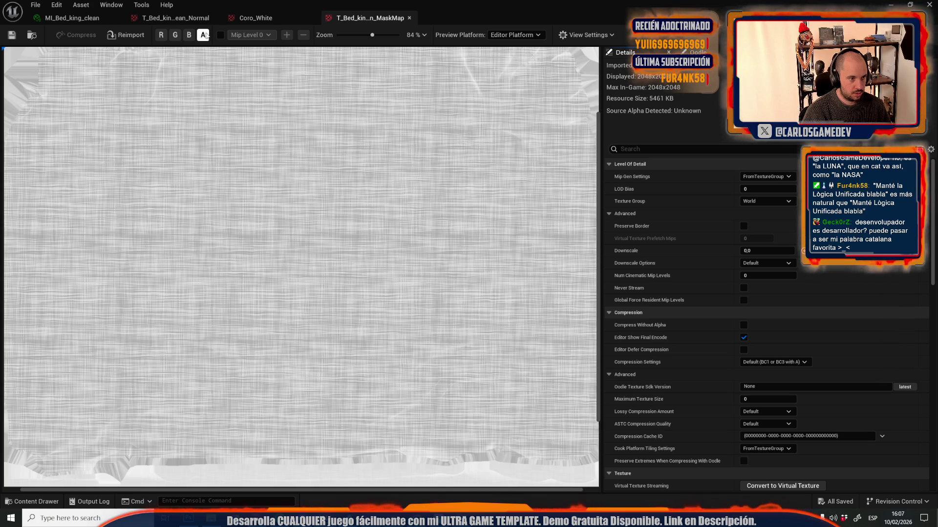
click(176, 35)
click(175, 35)
click(175, 35)
click(203, 35)
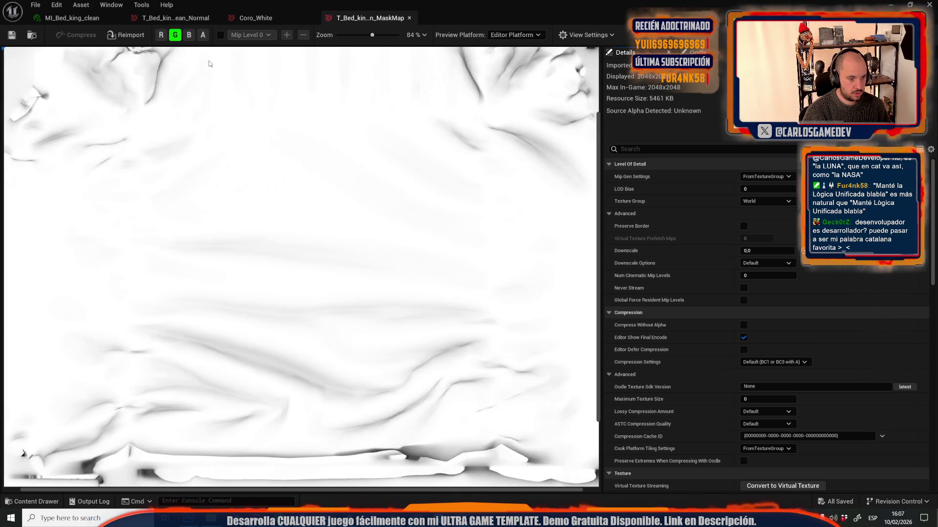
click(203, 35)
scroll(209, 226, down, 3)
scroll(210, 234, up, 8)
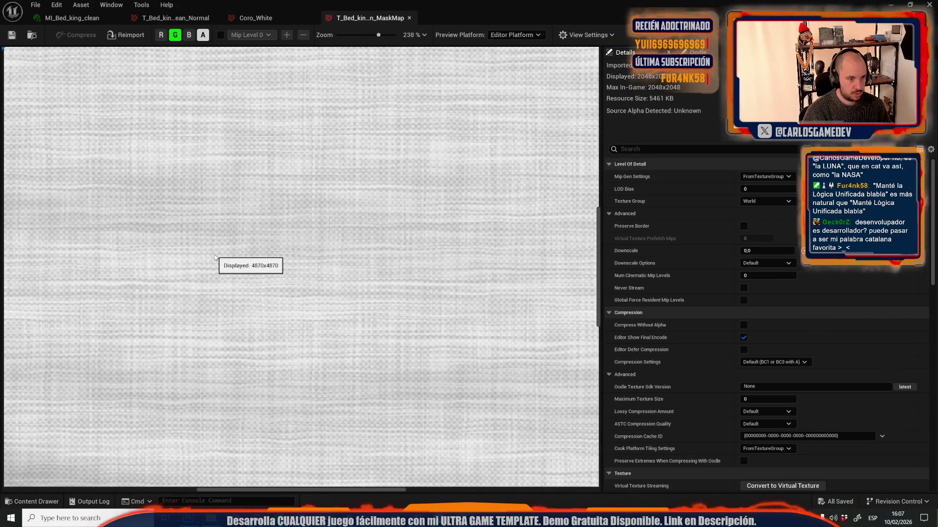
click(176, 35)
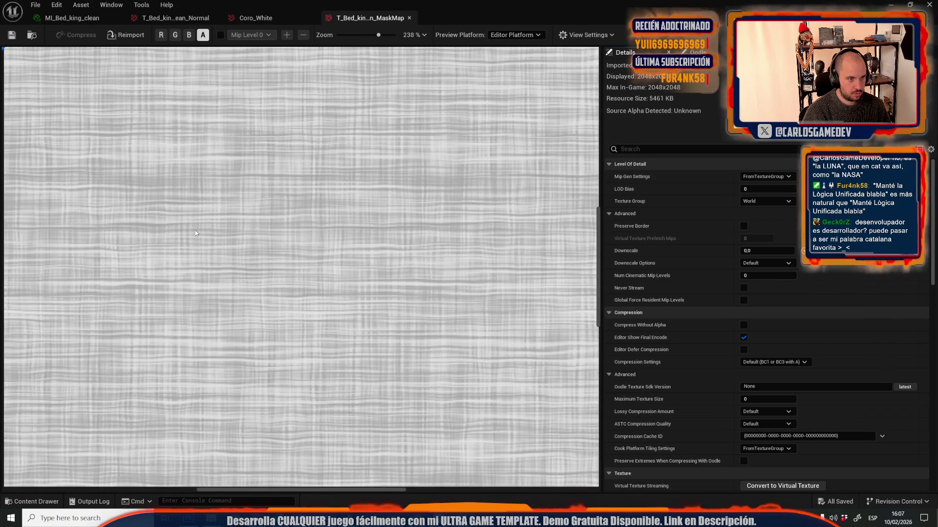
scroll(189, 275, down, 4)
scroll(189, 275, down, 2)
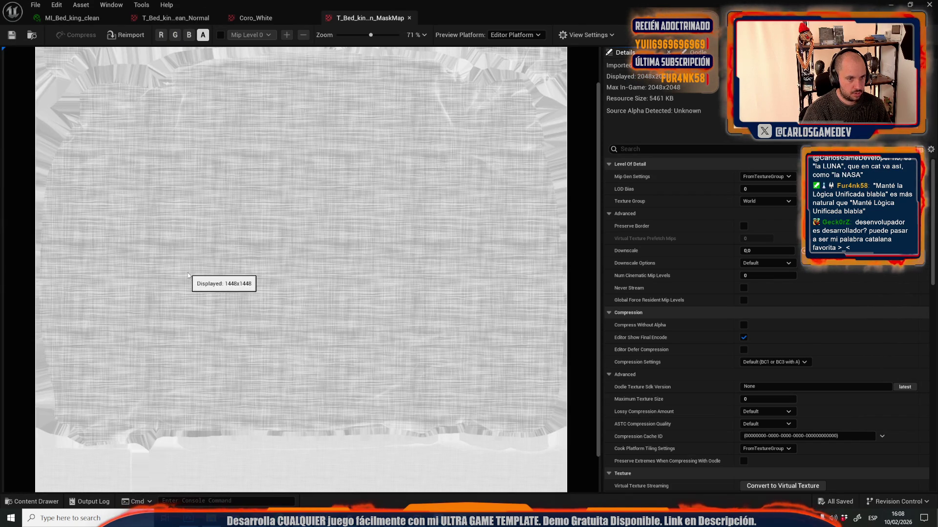
click(929, 5)
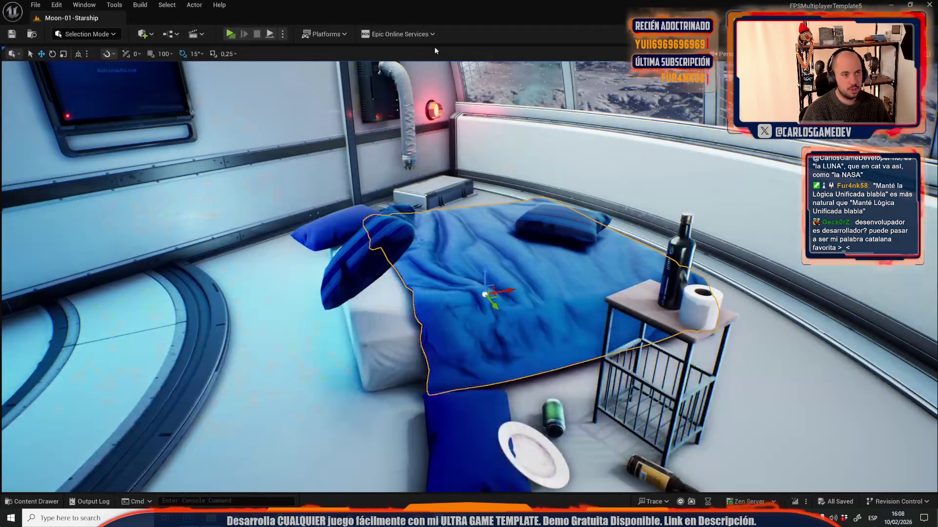
- Build Starship lighting with GPU Lightmass, with Realtime Viewport off for faster baking
click(140, 5)
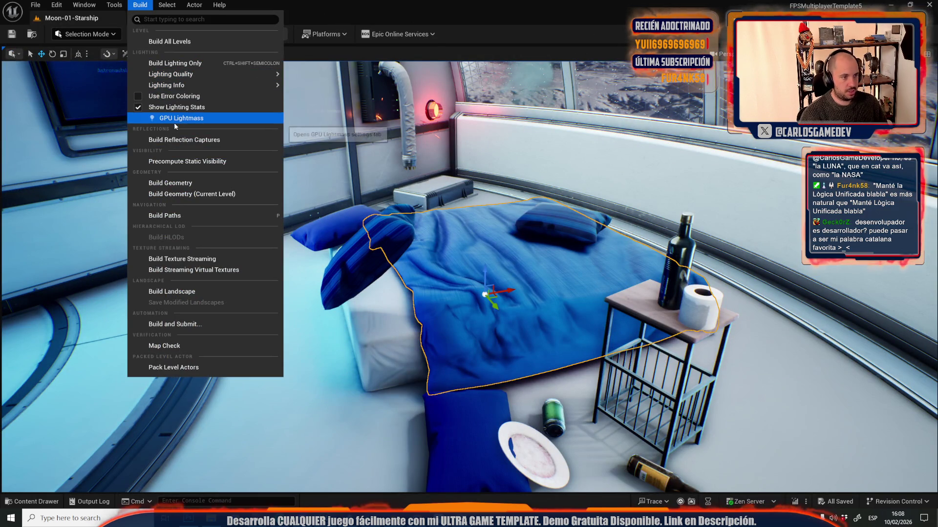
click(174, 119)
click(39, 337)
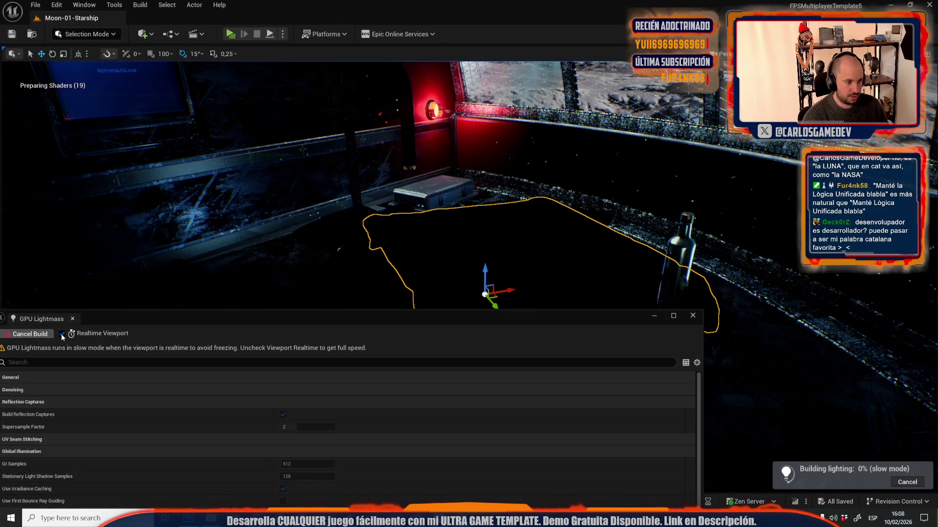
click(61, 333)
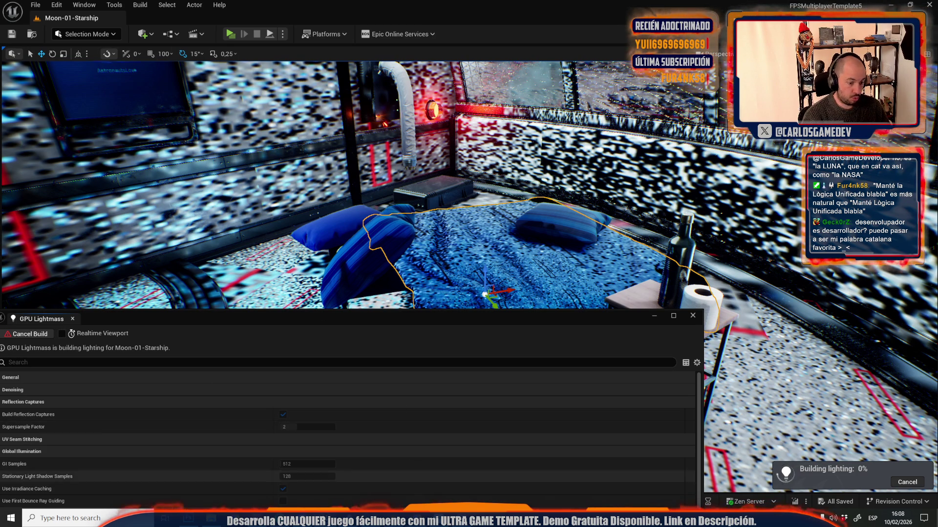
key(alt+Tab)
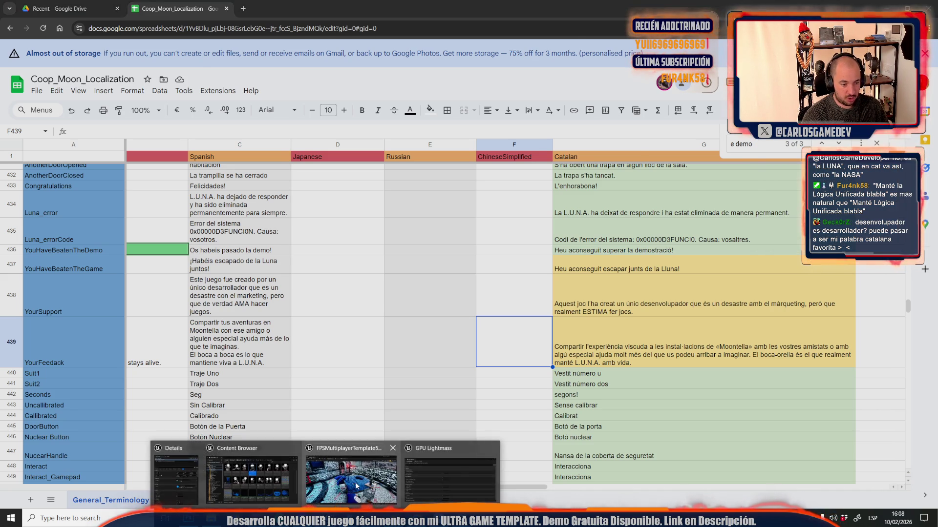
- Check the Japanese YouHaveBeatenTheGame cell D437, then view Unreal's lighting build at 32%
click(356, 482)
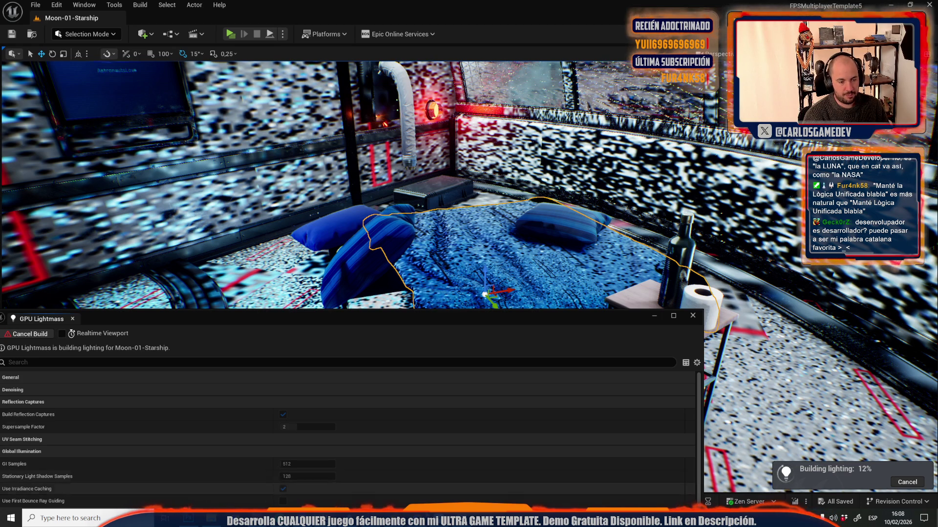
key(alt+Tab)
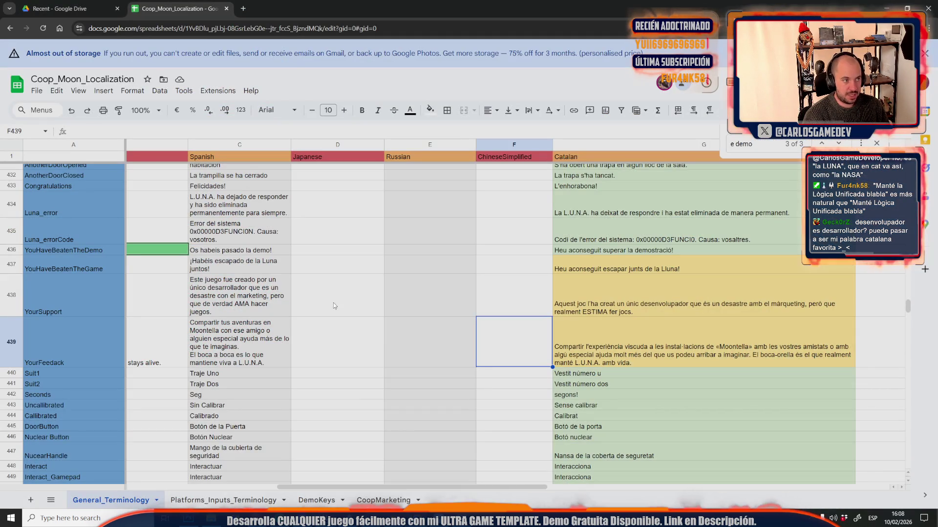
click(356, 267)
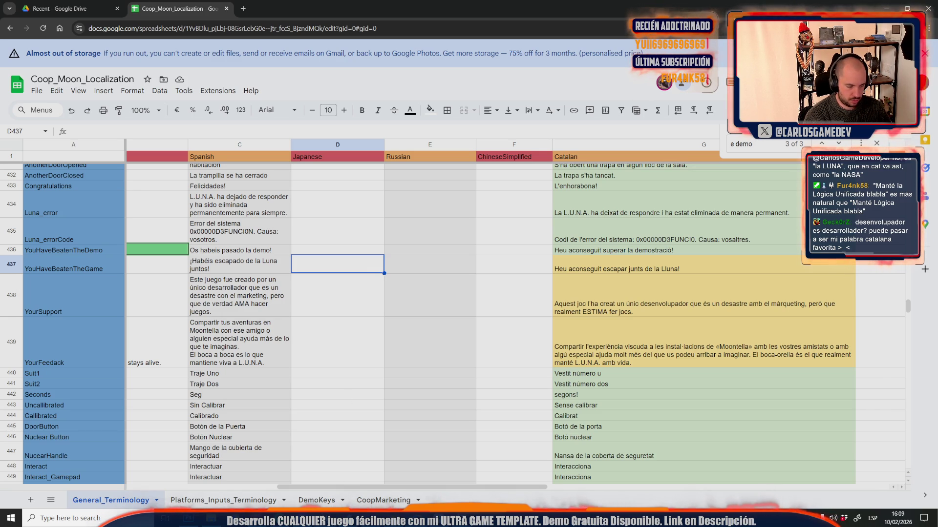
mouse_move(326, 517)
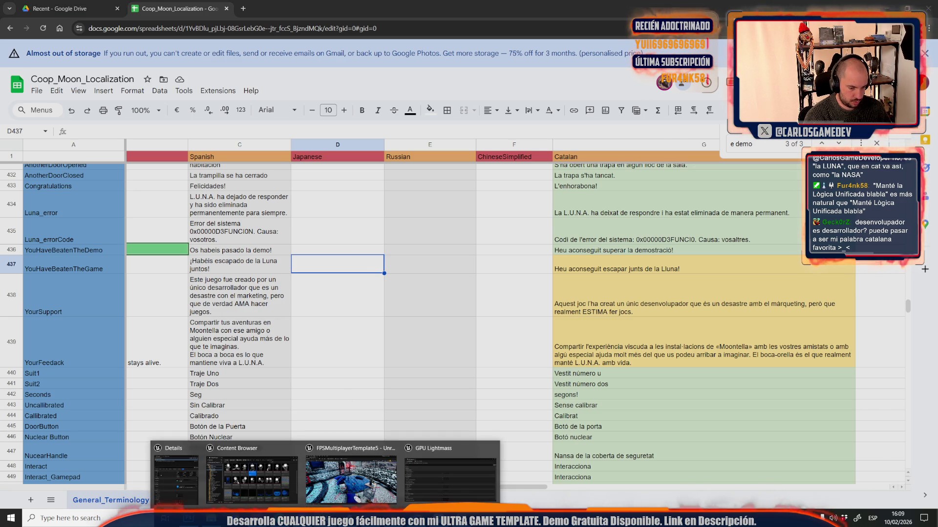
click(325, 478)
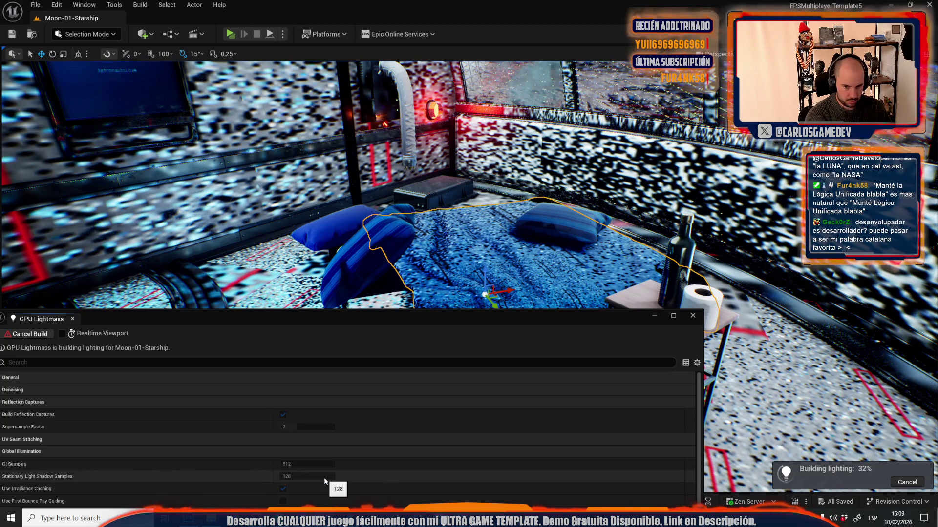
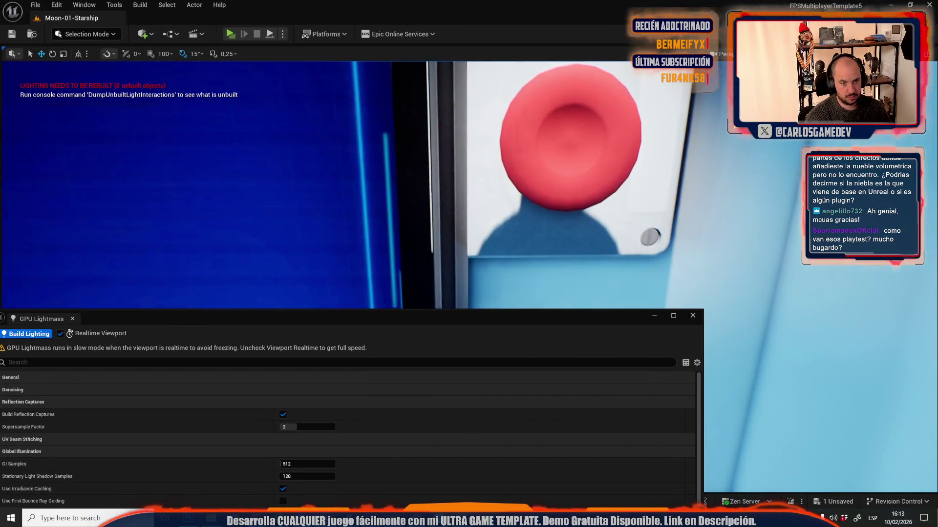
- Fly through Moon-01-Starship past the exterior, blue room and monitor room, then choose Save All
key(s)
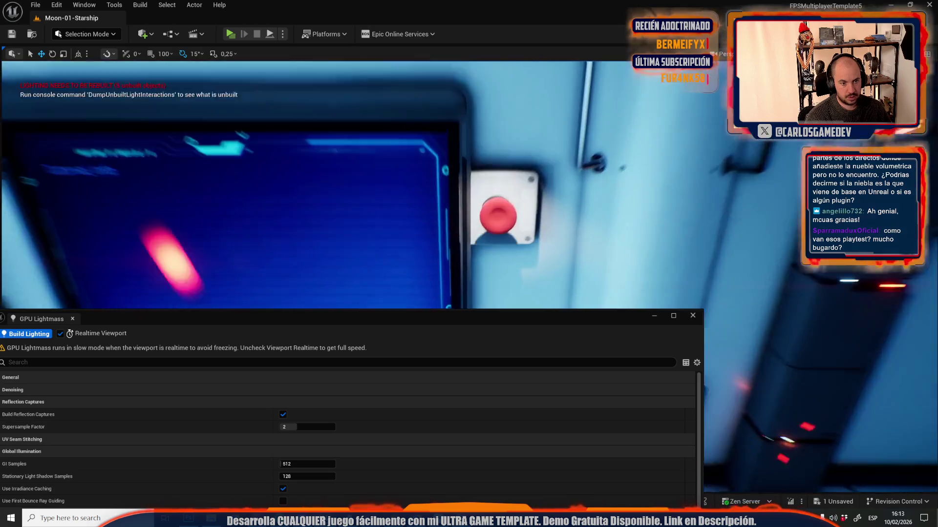
key(s)
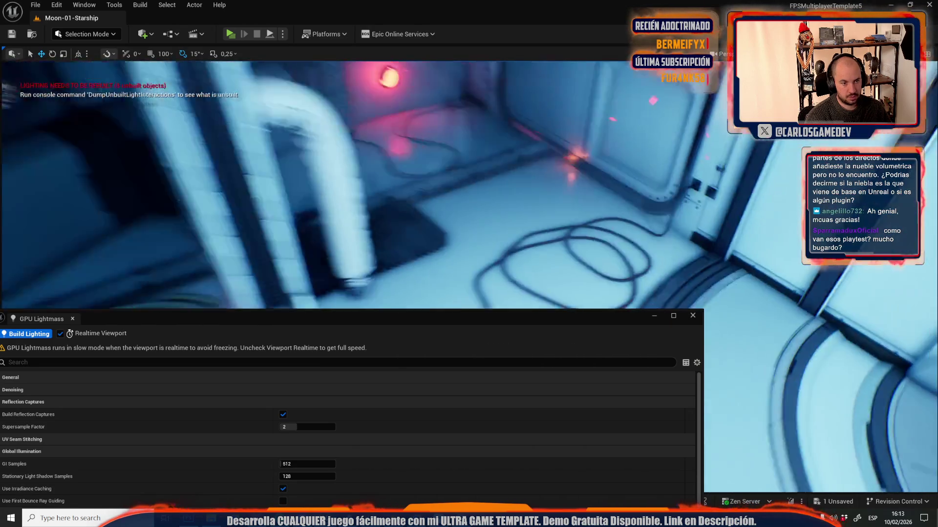
key(s)
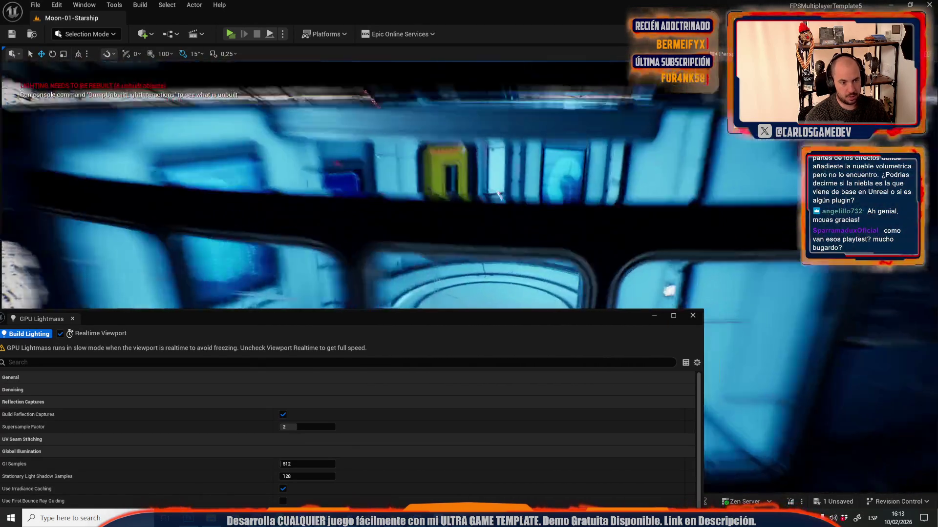
key(s)
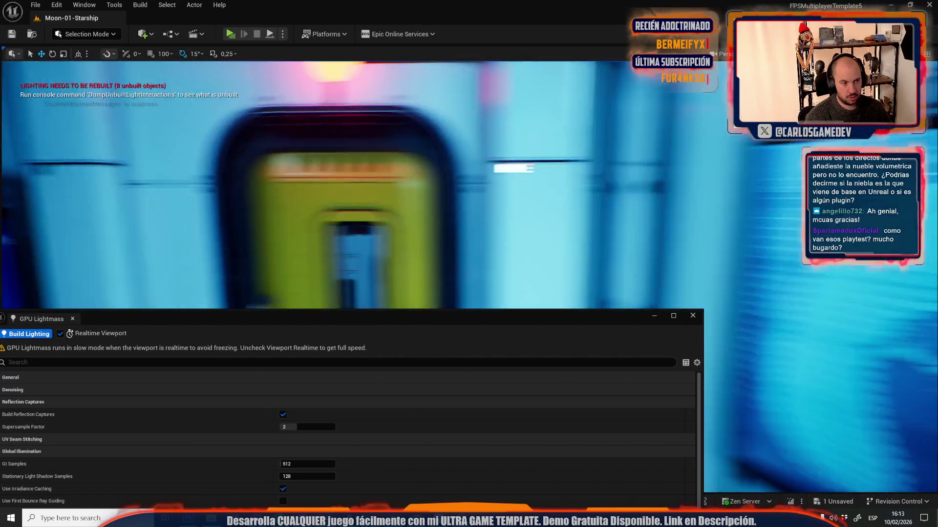
key(s)
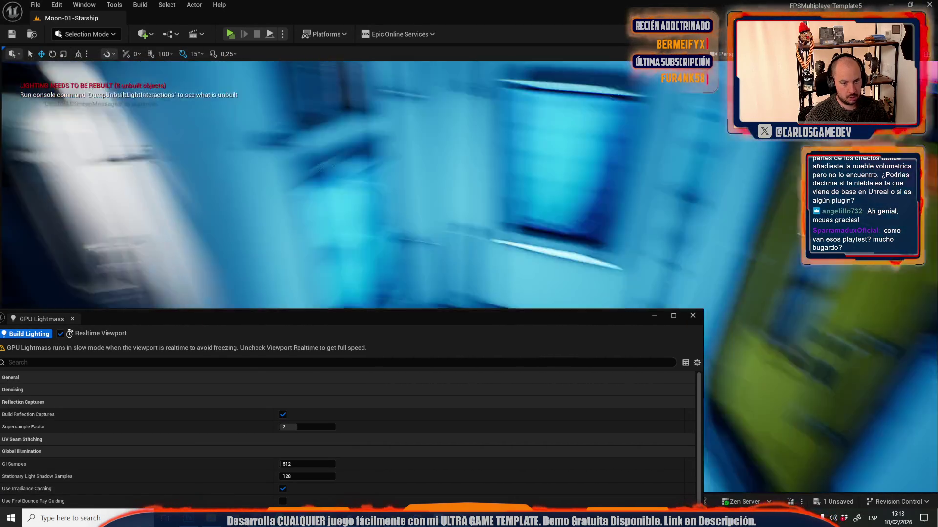
key(s)
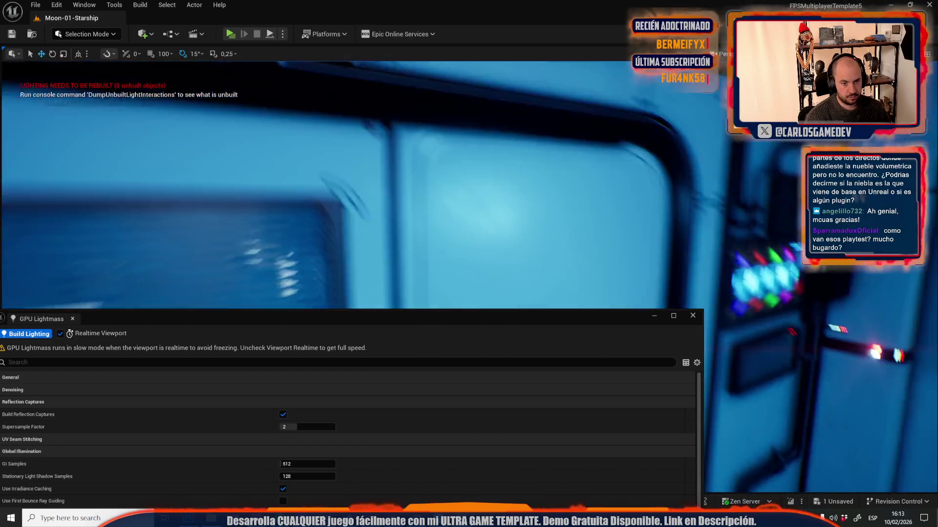
key(s)
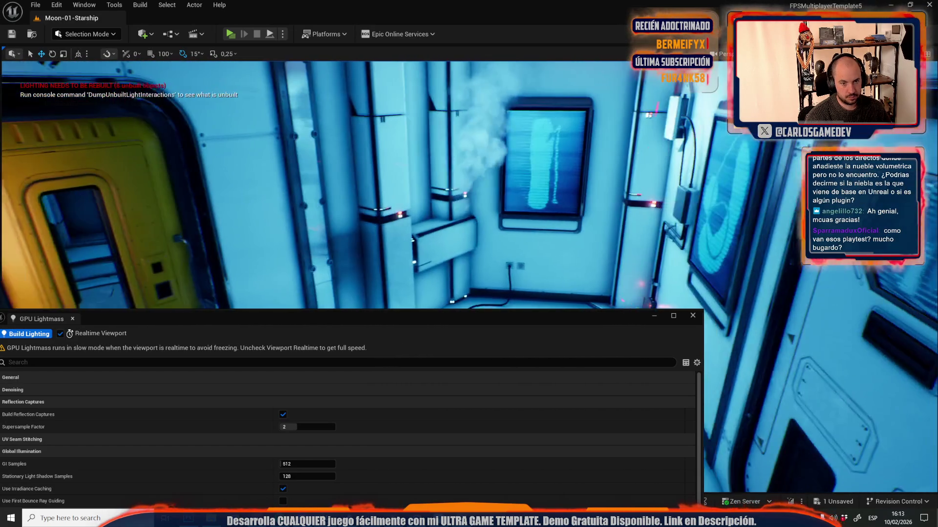
key(ctrl+space)
click(309, 268)
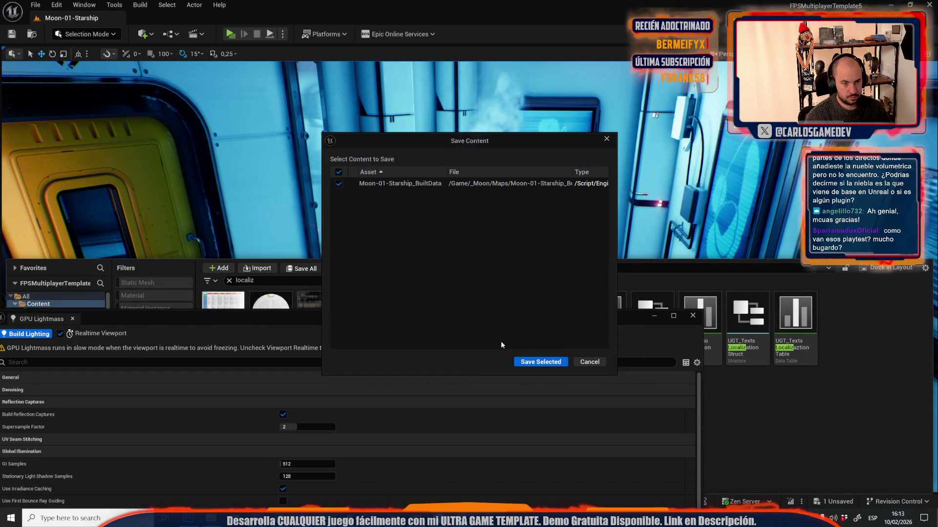
- Save Moon-01-Starship_BuiltData, then pick Moon-02-Starship-Airlock in the Open Level dialog
click(538, 365)
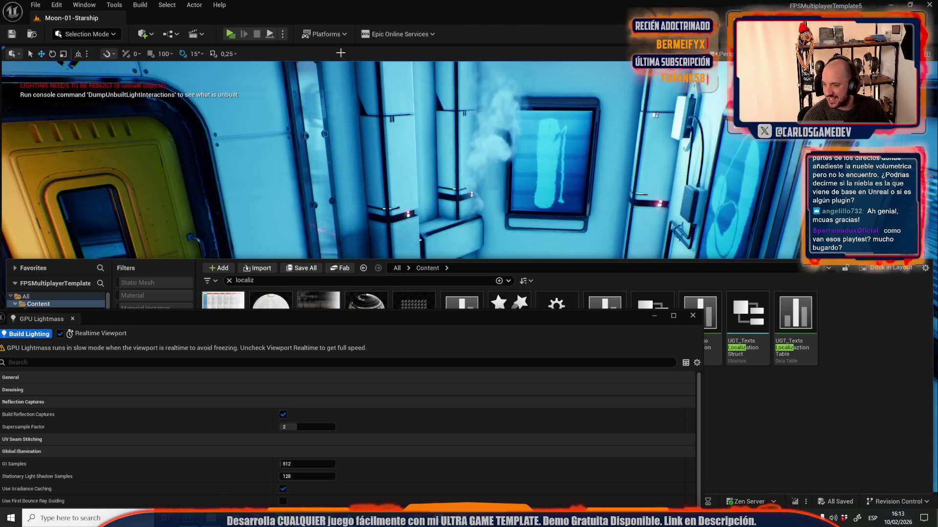
click(36, 5)
click(58, 51)
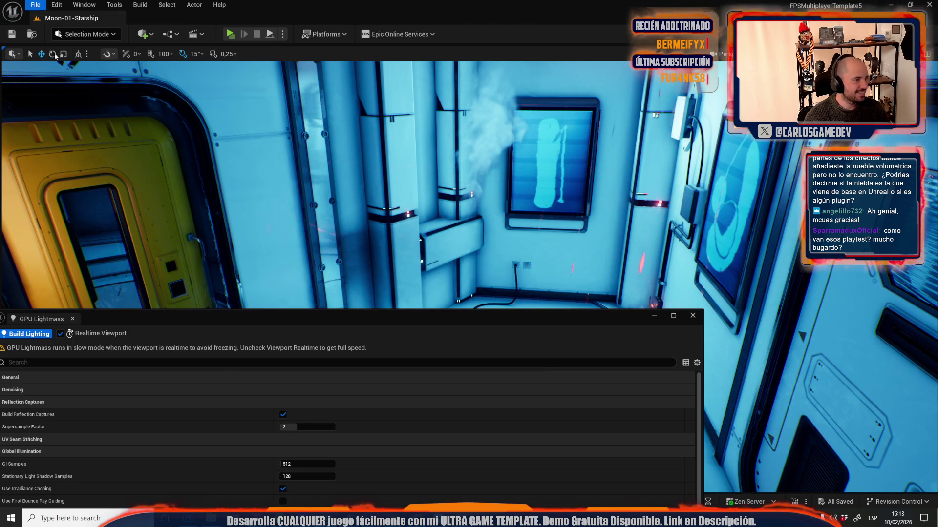
click(603, 267)
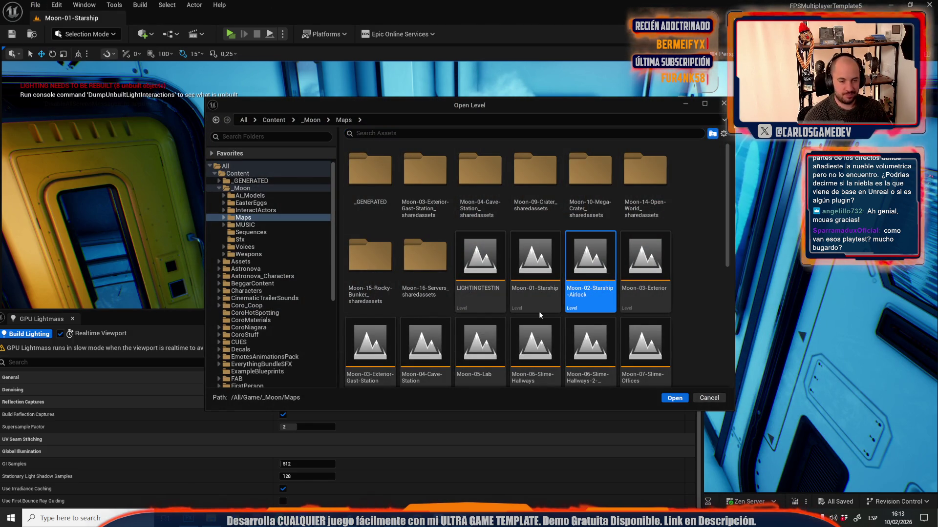
- Load Moon-02-Starship-Airlock and run a GPU Lightmass Build Lighting on it
key(Return)
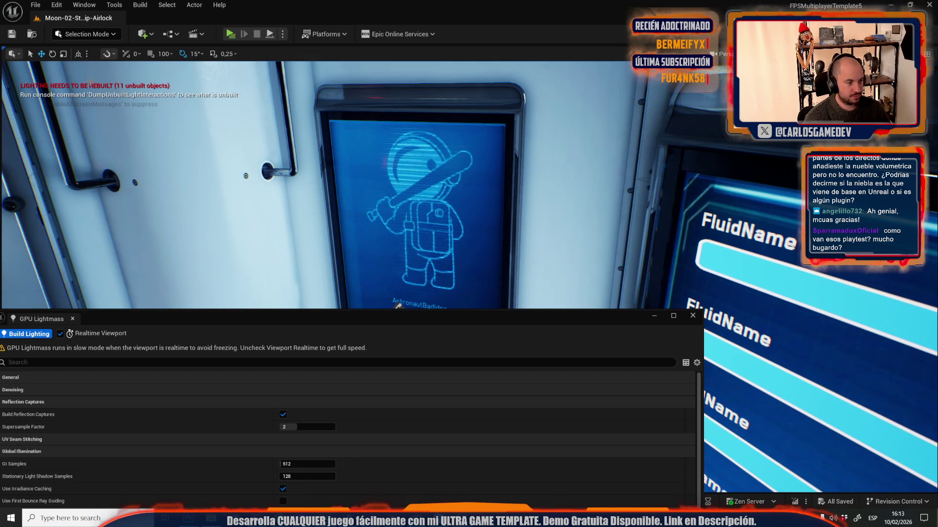
click(29, 335)
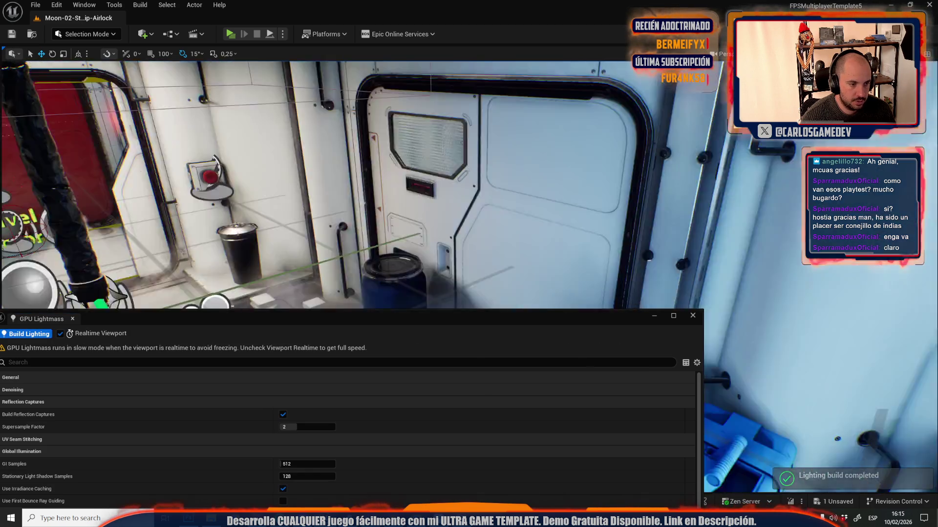
- Save the Airlock level's built lighting data with Save All
key(ctrl+space)
click(301, 268)
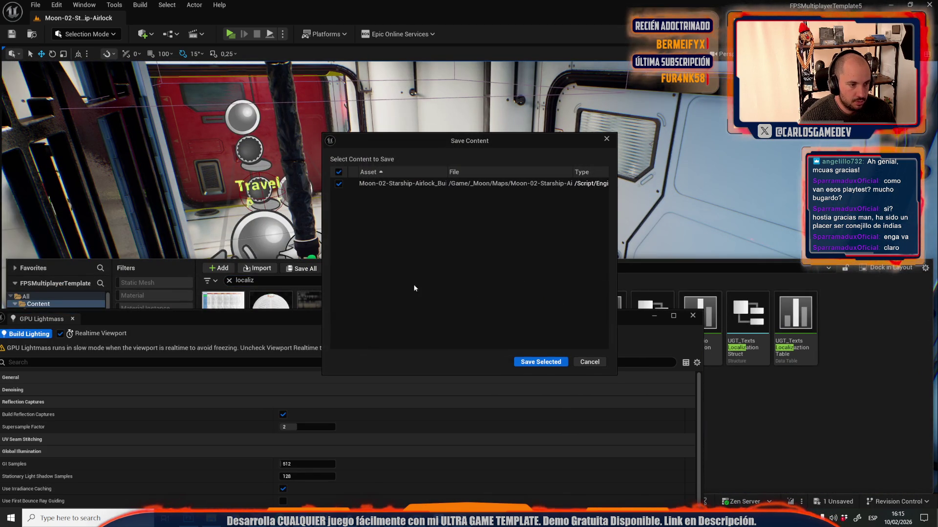
click(543, 365)
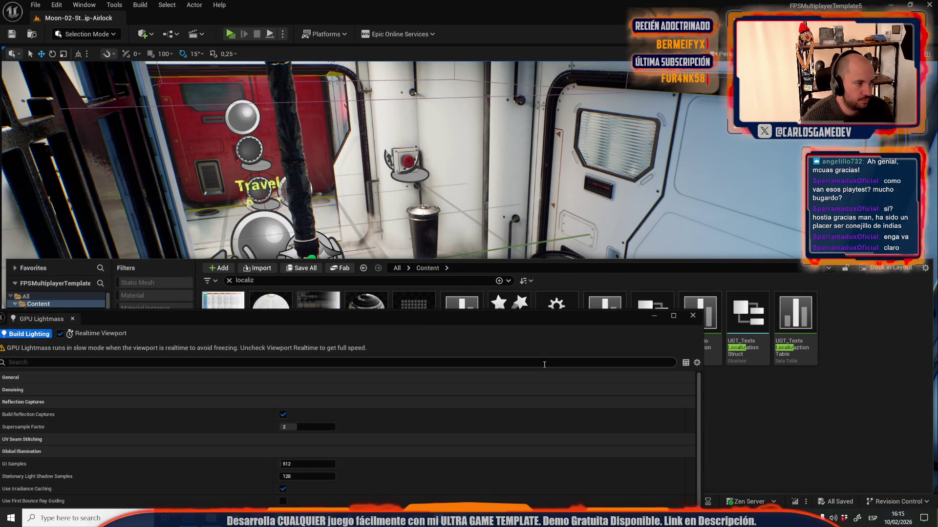
- Open the Moon-16-Servers level and close the GPU Lightmass panel
click(35, 5)
click(49, 53)
scroll(586, 273, down, 5)
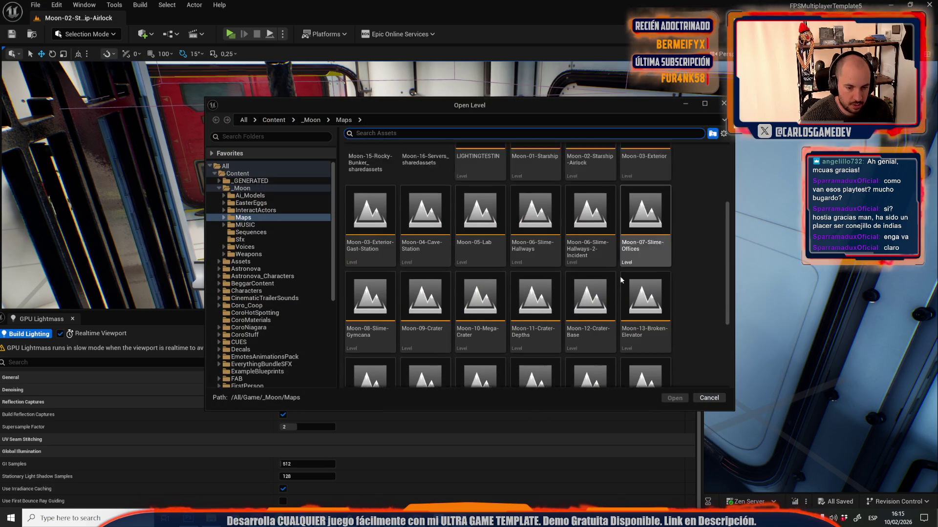
click(475, 333)
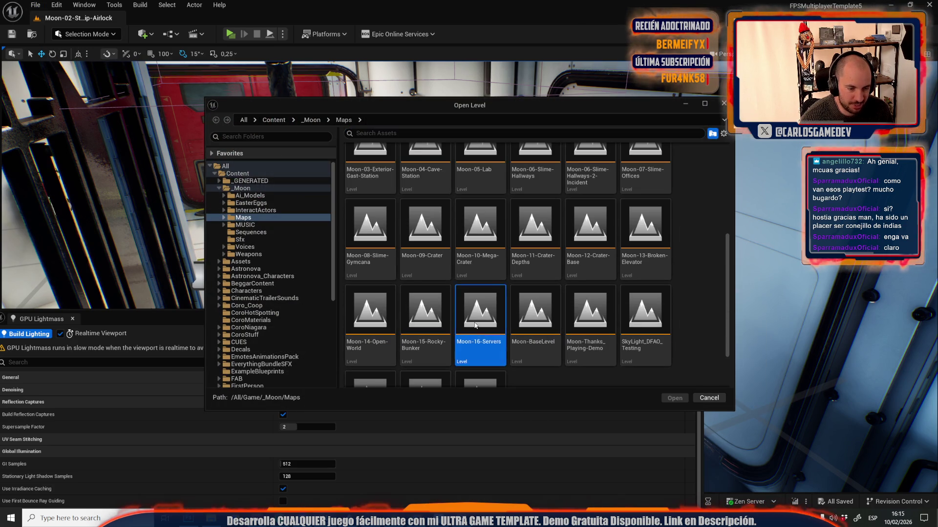
double_click(482, 340)
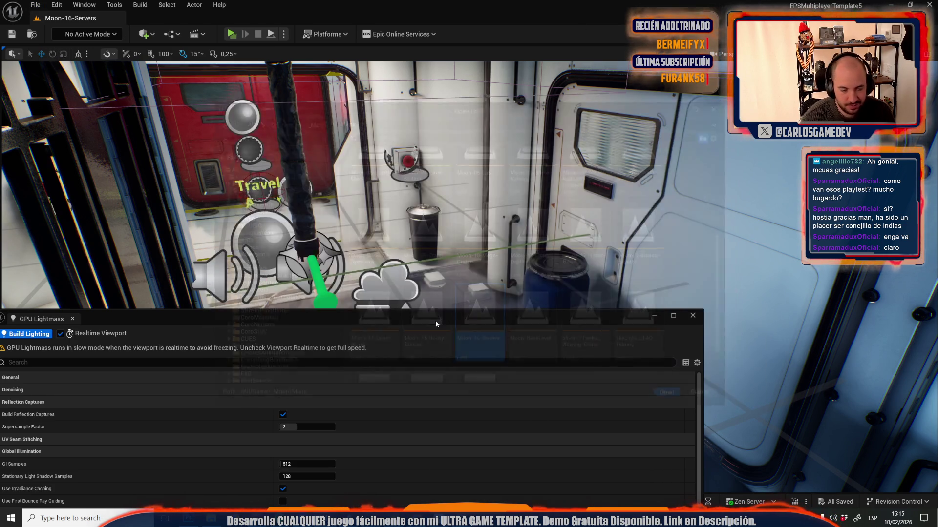
click(691, 317)
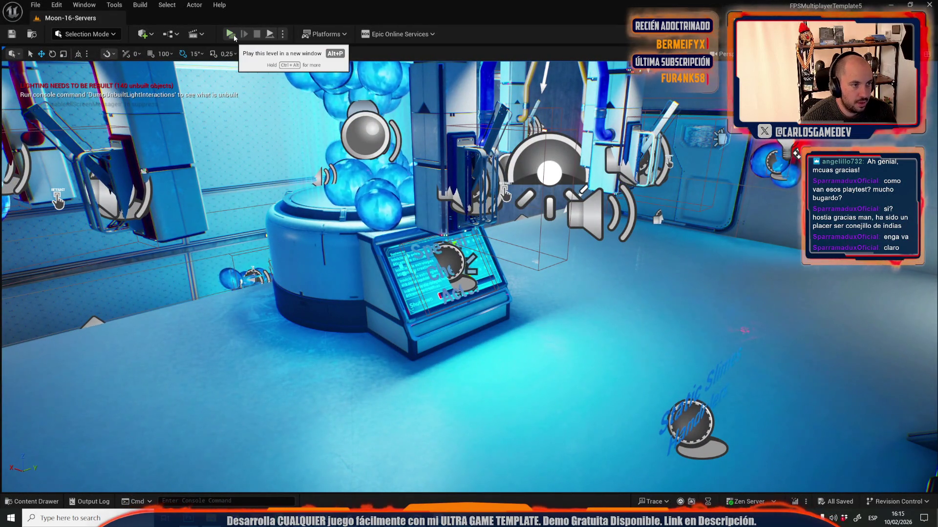
- Start a play-in-editor session and set the game's text language to Español
click(234, 38)
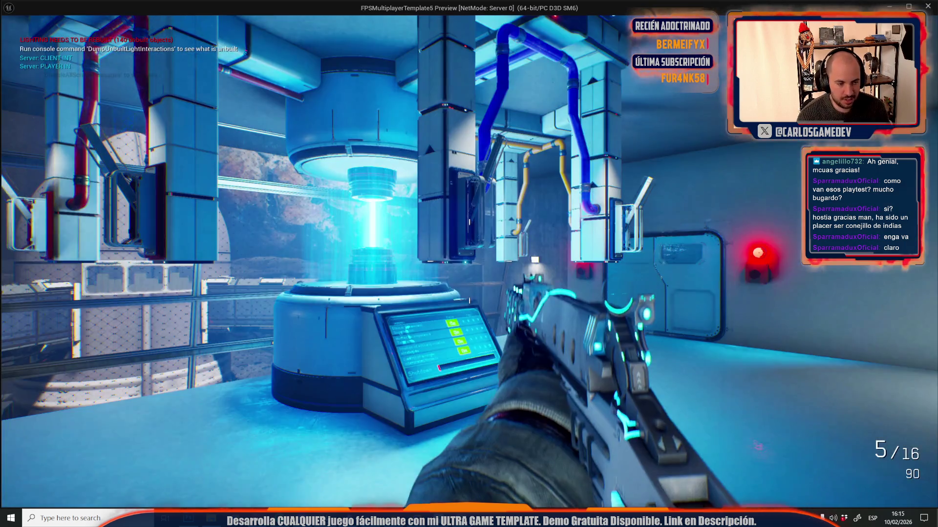
key(Escape)
click(125, 209)
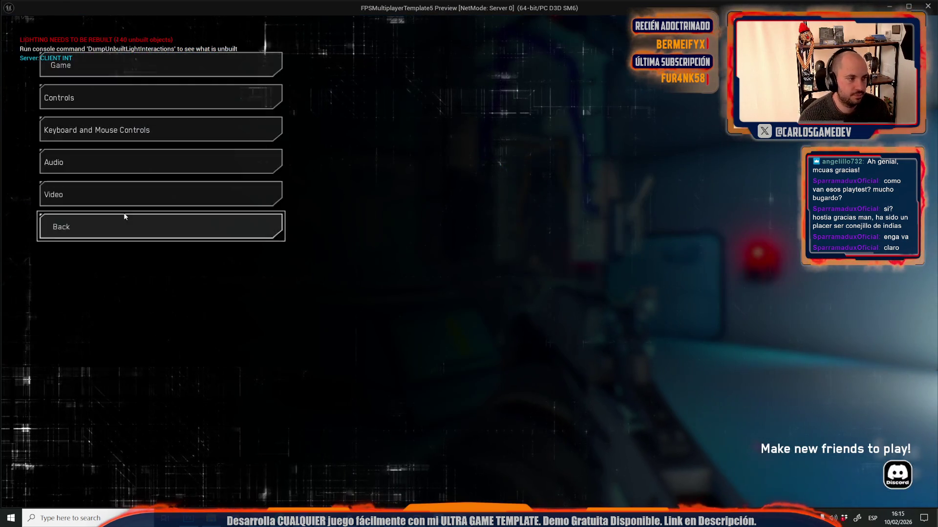
click(147, 65)
click(350, 87)
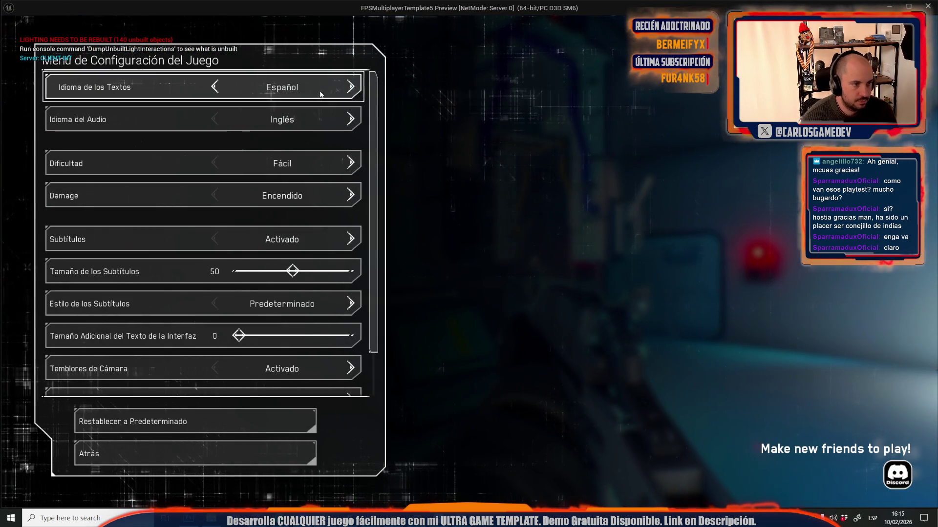
key(Escape)
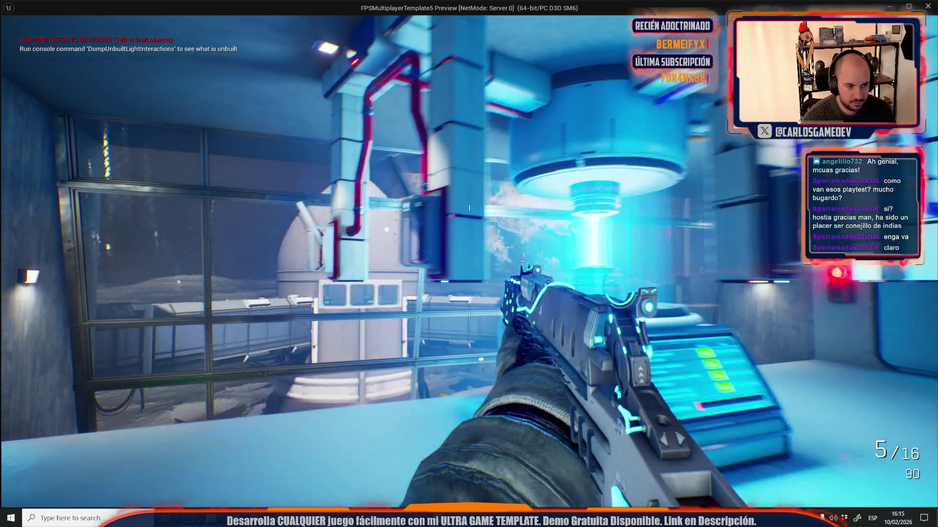
- Look over the glowing cylinder, control console and pillar lever, then pause the game
key(e)
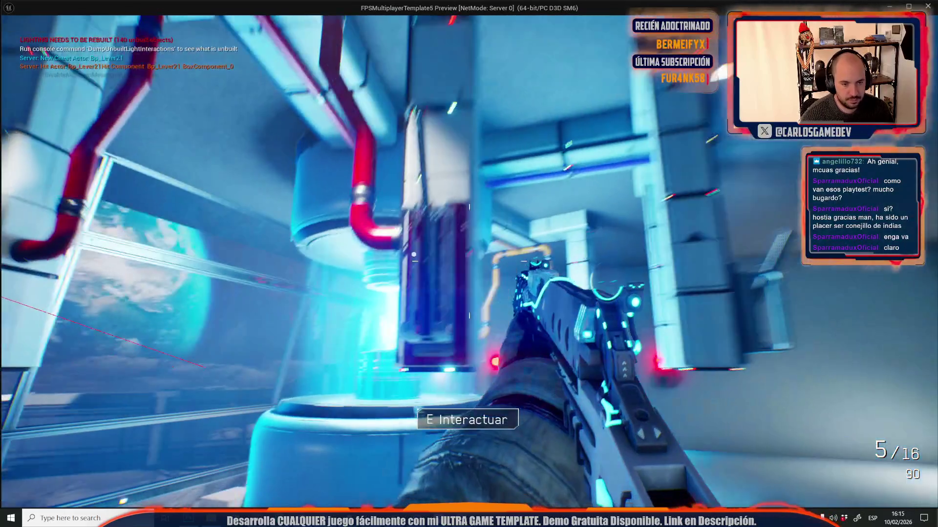
key(e)
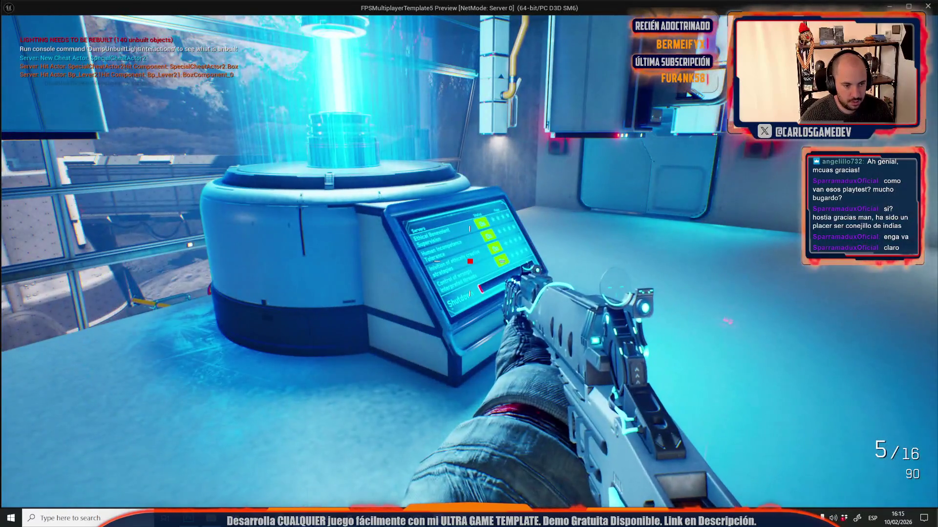
key(e)
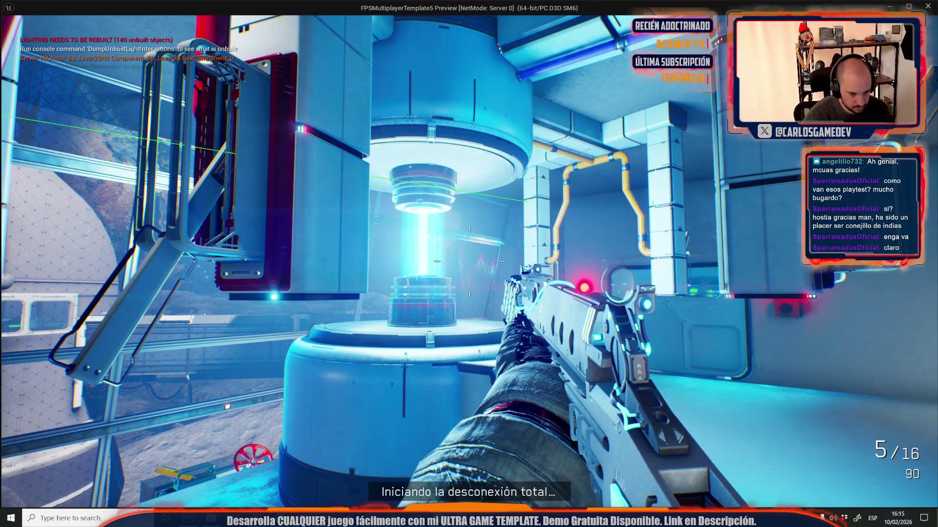
key(Escape)
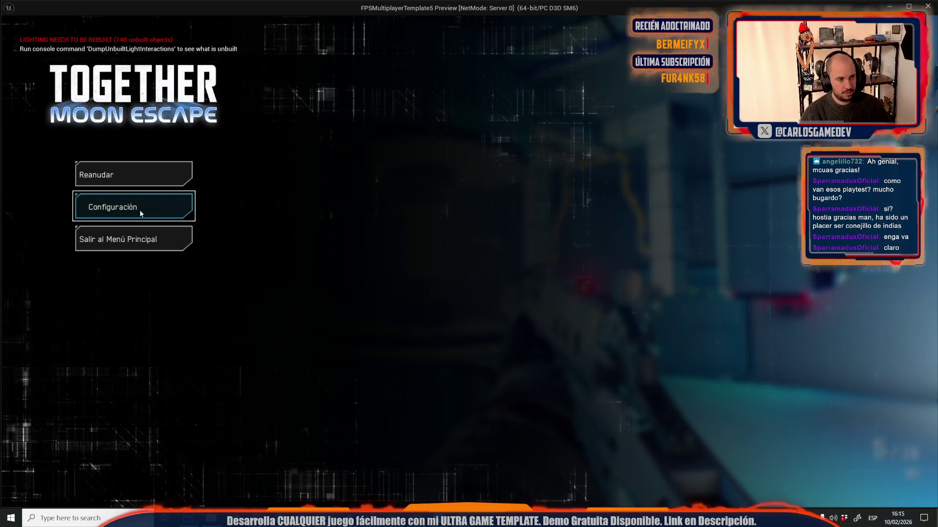
- Set Idioma del Audio to Español in the Juego settings and resume playing
click(131, 205)
click(161, 73)
click(346, 118)
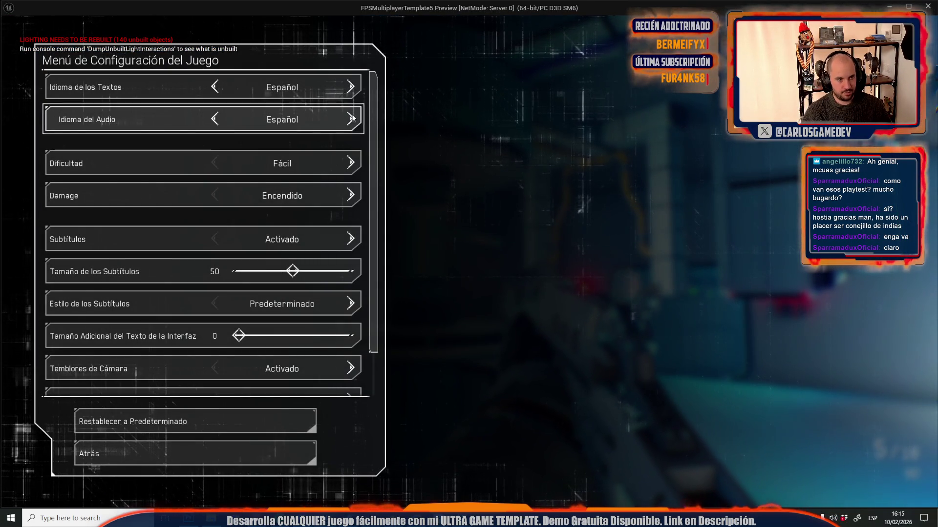
key(Escape)
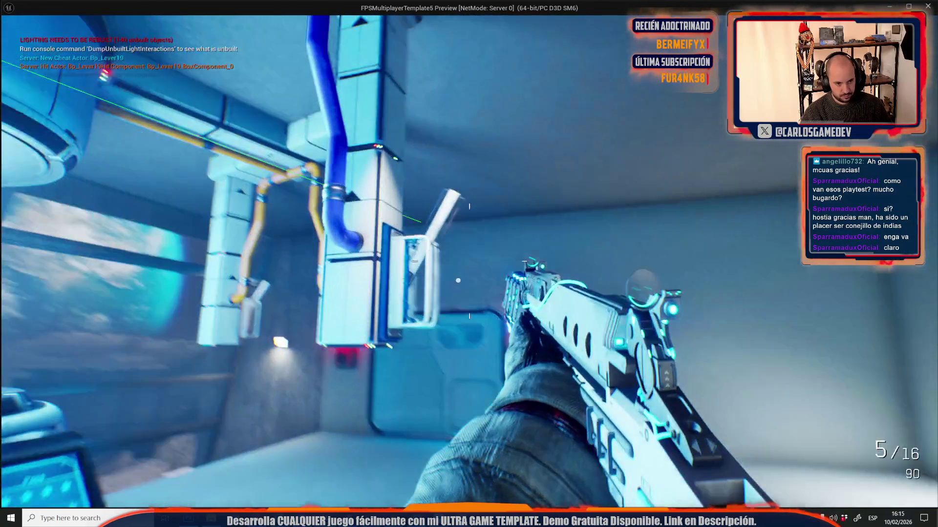
- Pull the console lever and Bp_Lever23 until the console shuts down and L.U.N.A. is deleted
key(e)
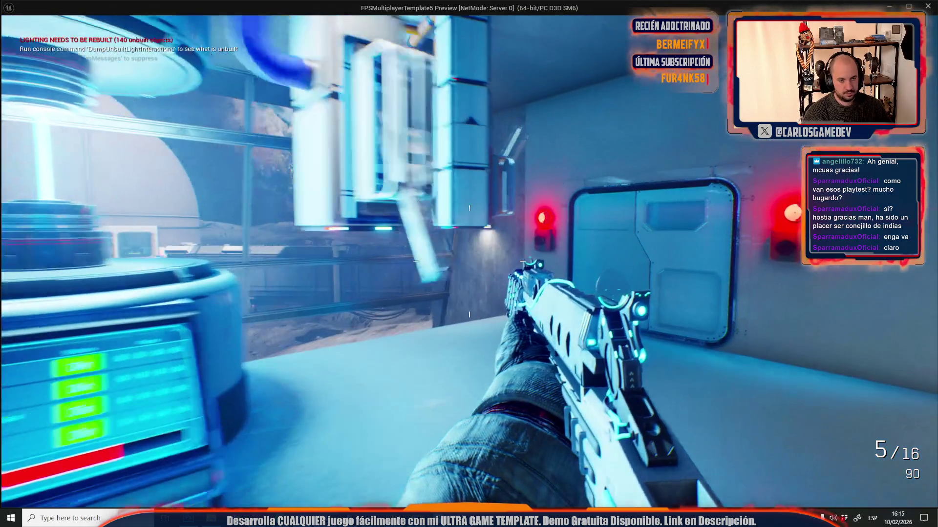
mouse_move(469, 262)
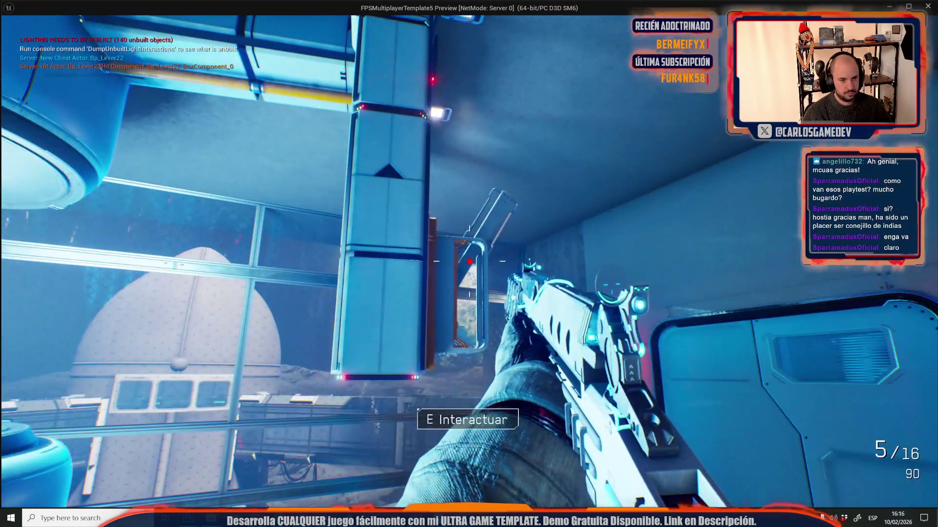
key(e)
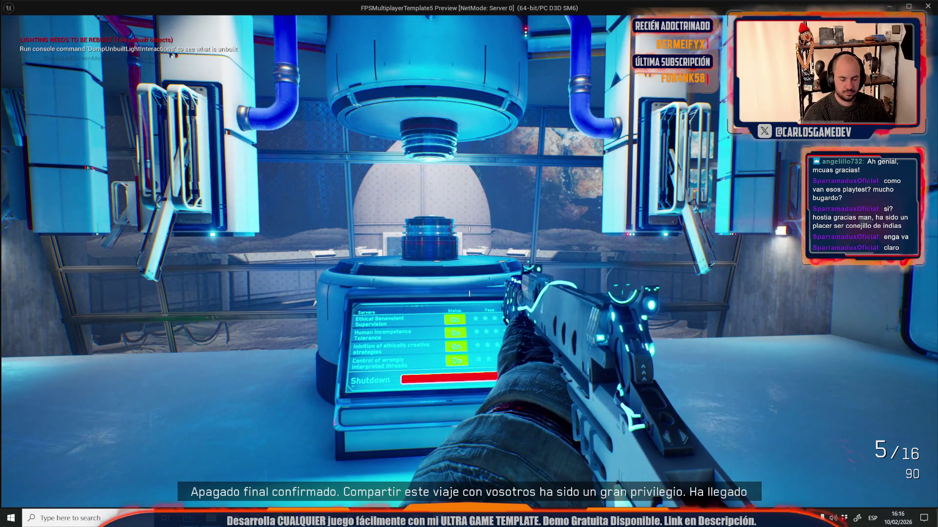
key(w)
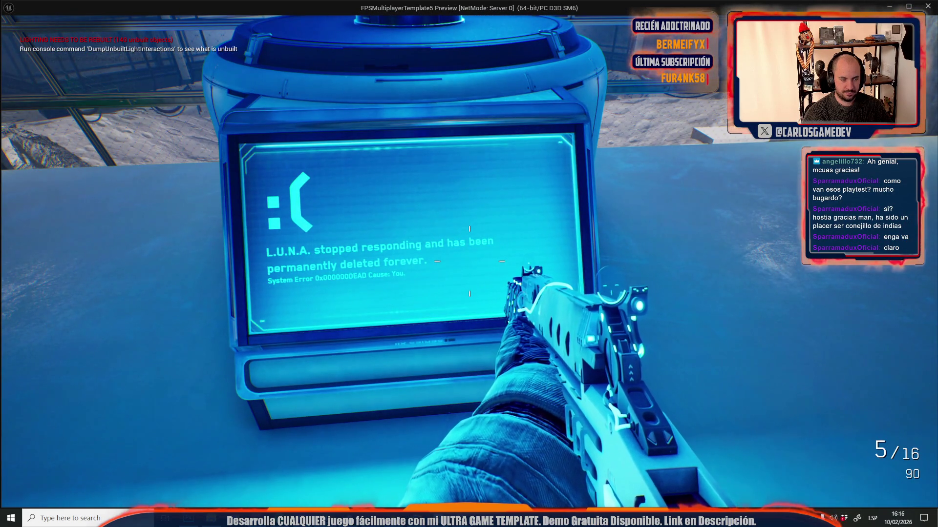
- Walk through the sliding door and play on to the Spanish Felicidades ending screen
key(w)
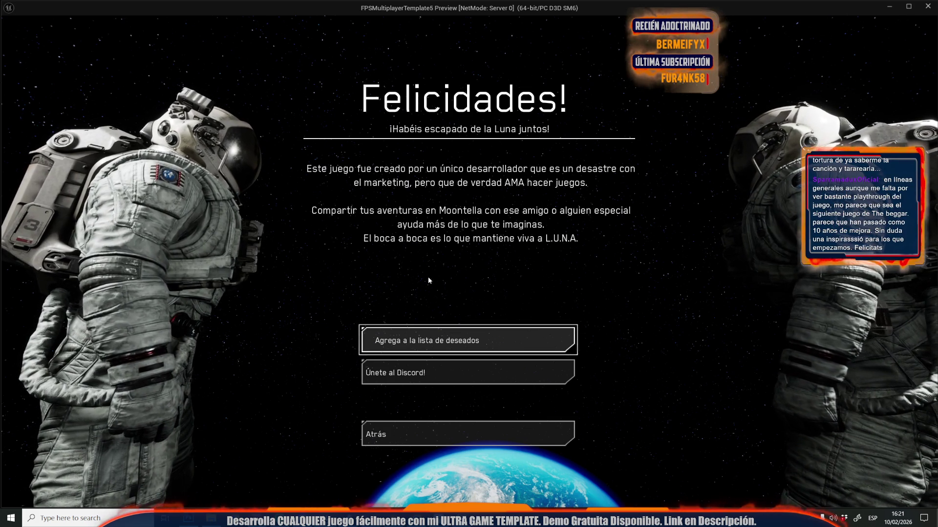
- After the credits finish, stop the playtest and return to the editor's Play In Editor log
key(Escape)
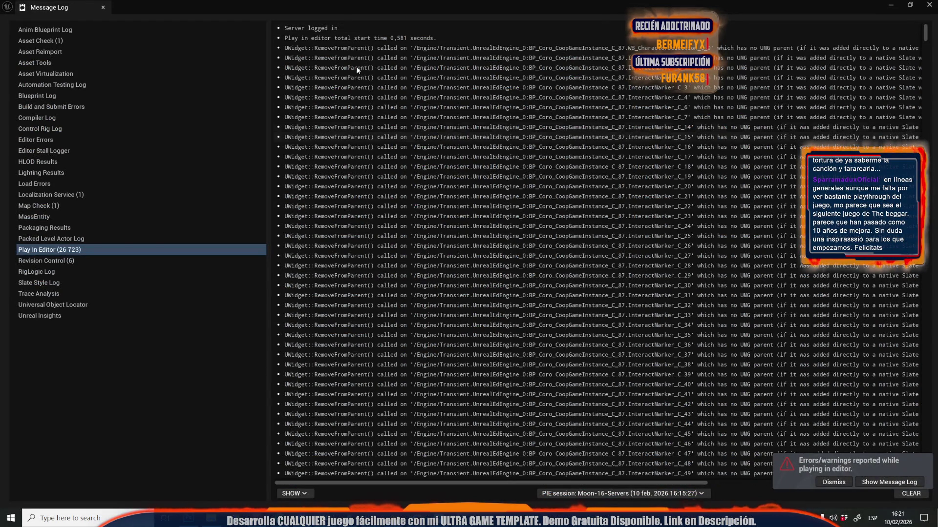
- Close the Message Log to see the Moon-16-Servers viewport, then bring up the File menu
click(102, 8)
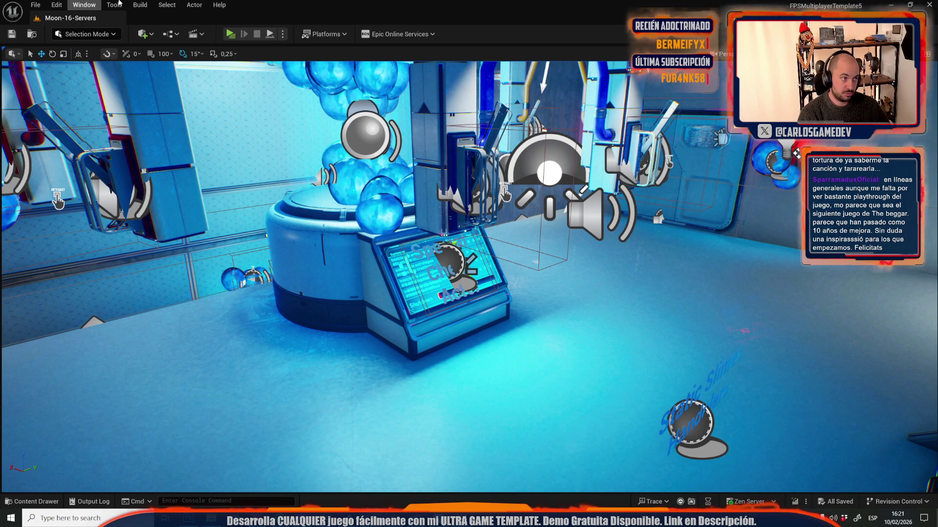
click(36, 5)
- Load Moon-03-Exterior, select the concrete wall beside the cliff, and enter Scriptable Tools mode
key(Escape)
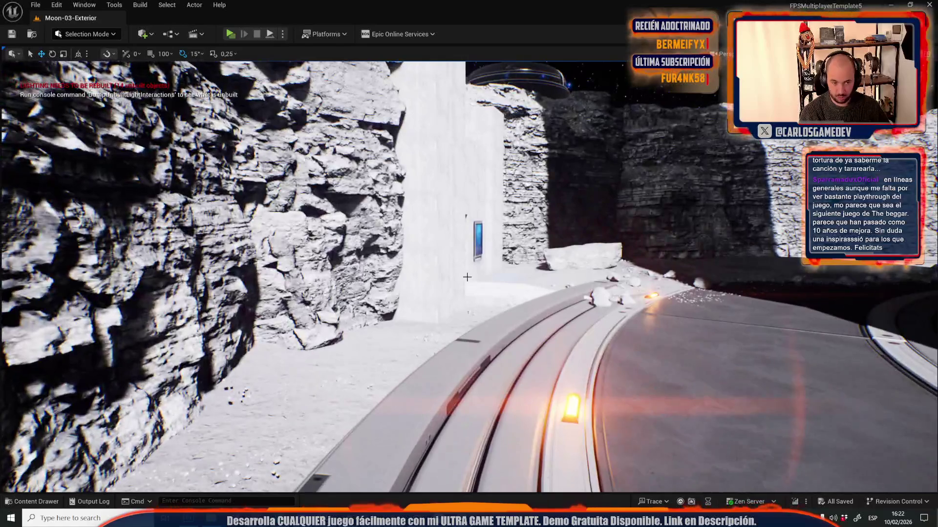
click(427, 273)
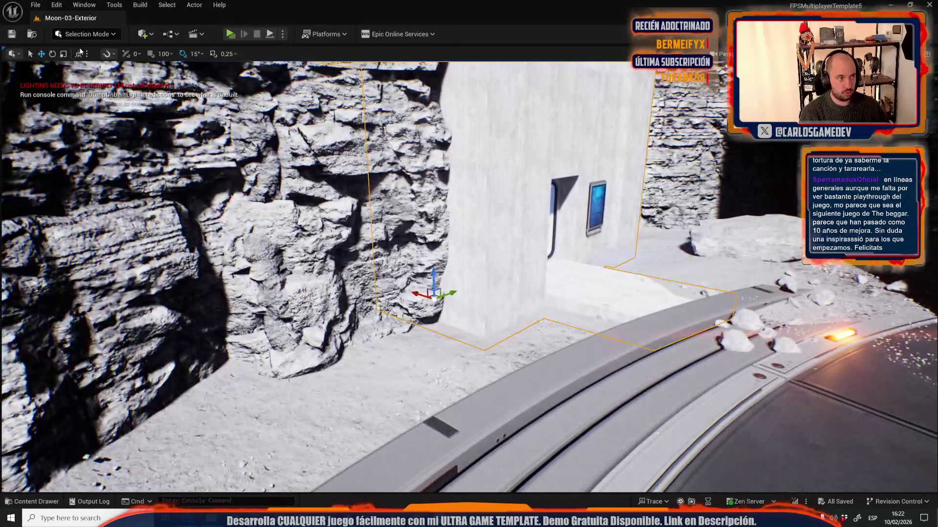
click(86, 33)
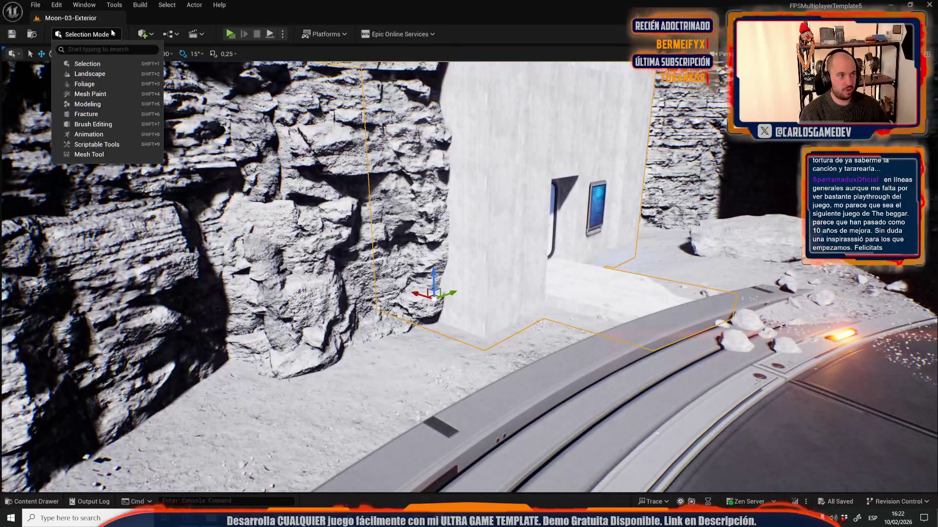
click(93, 144)
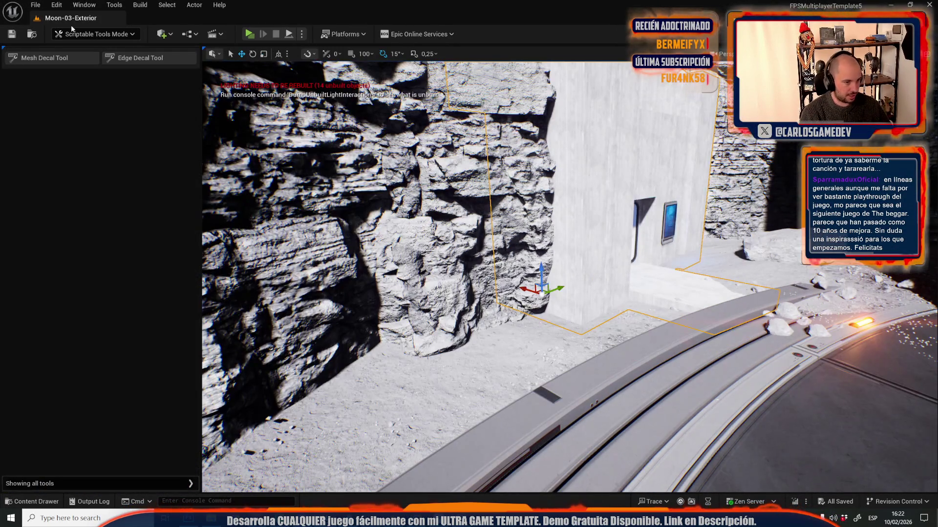
- Start the Edge Decal Tool with SlimEdgeDecal as the edge decal mesh
click(137, 59)
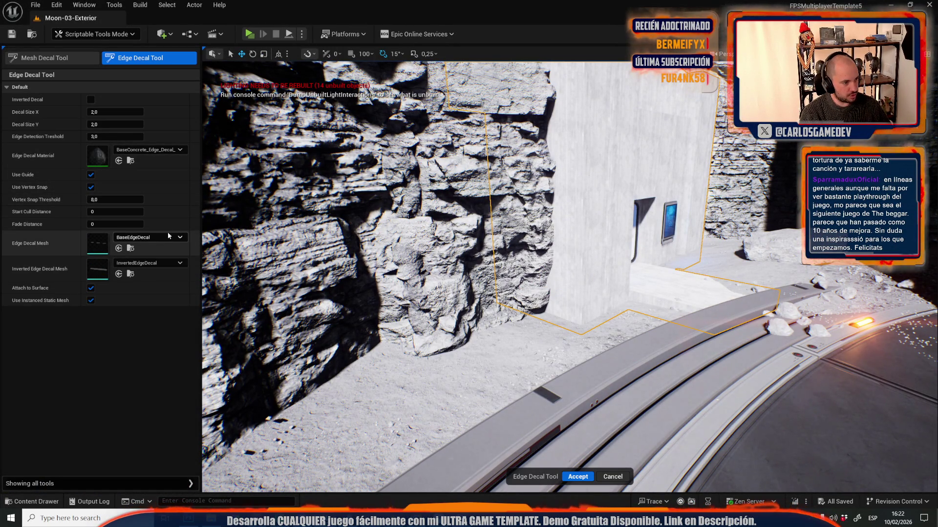
click(150, 239)
text(slim ed)
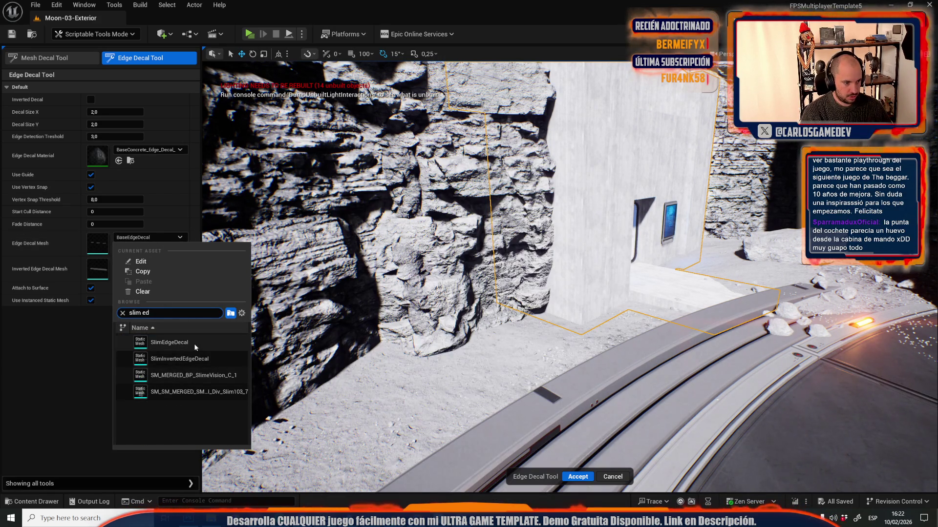
click(195, 345)
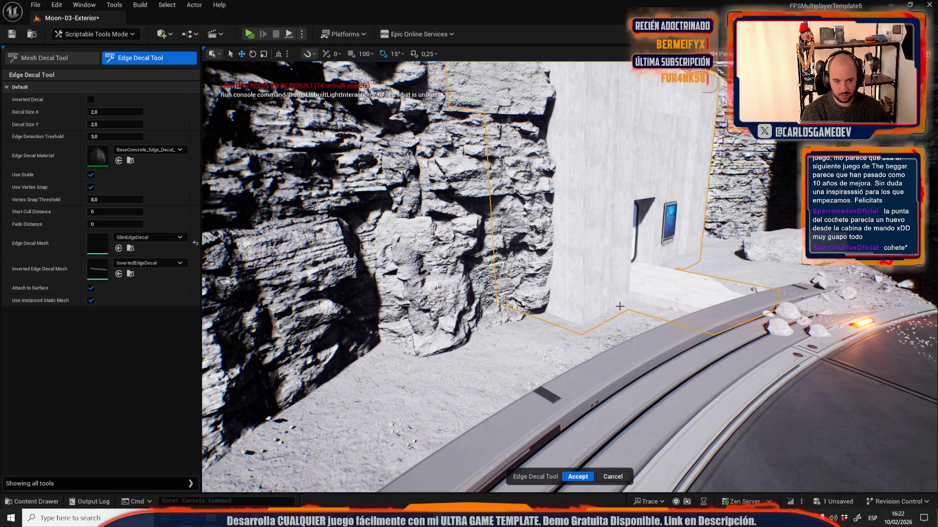
- Place slim edge decals along the concrete ledge edge where the wall meets the ground
scroll(619, 306, up, 10)
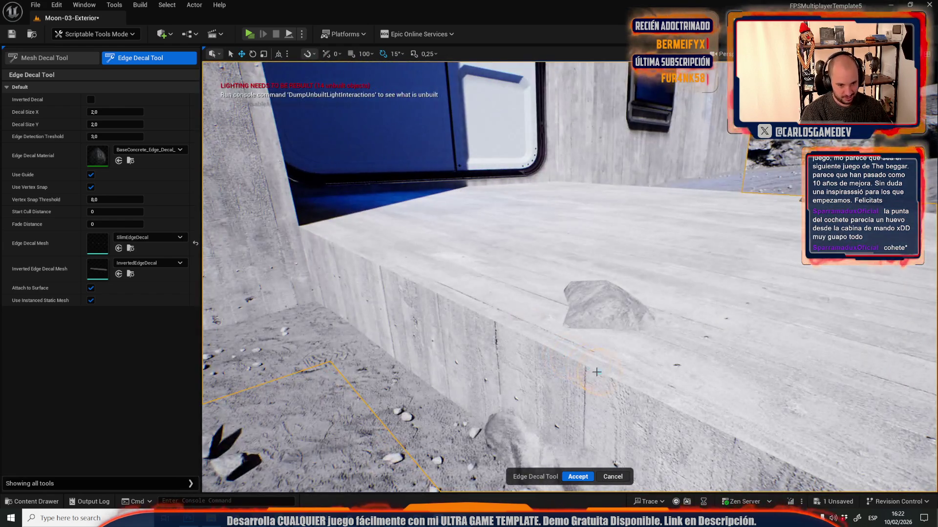
drag(596, 372, 596, 372)
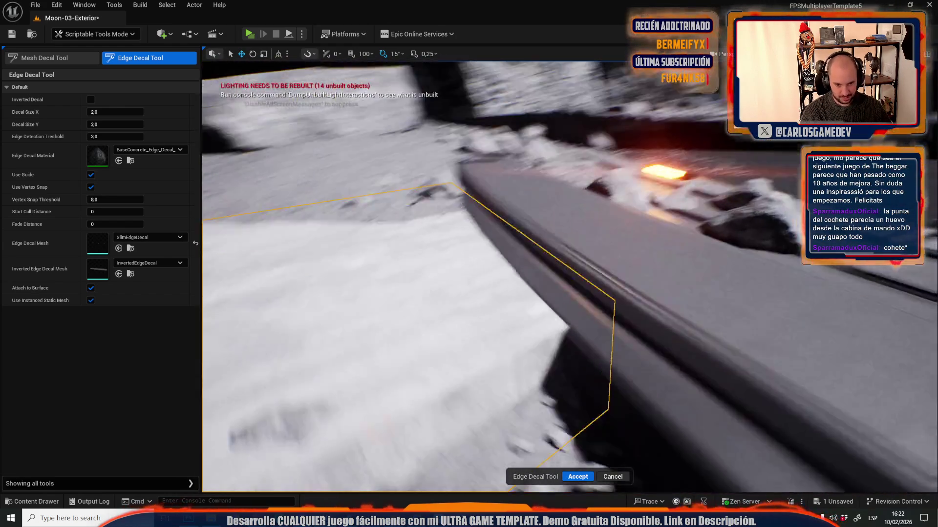
drag(610, 280, 614, 283)
drag(516, 375, 516, 375)
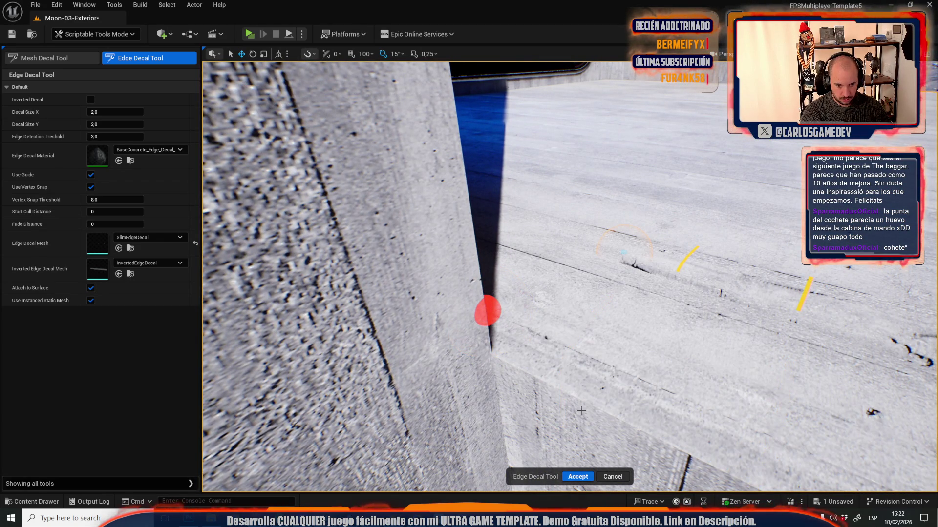
click(489, 353)
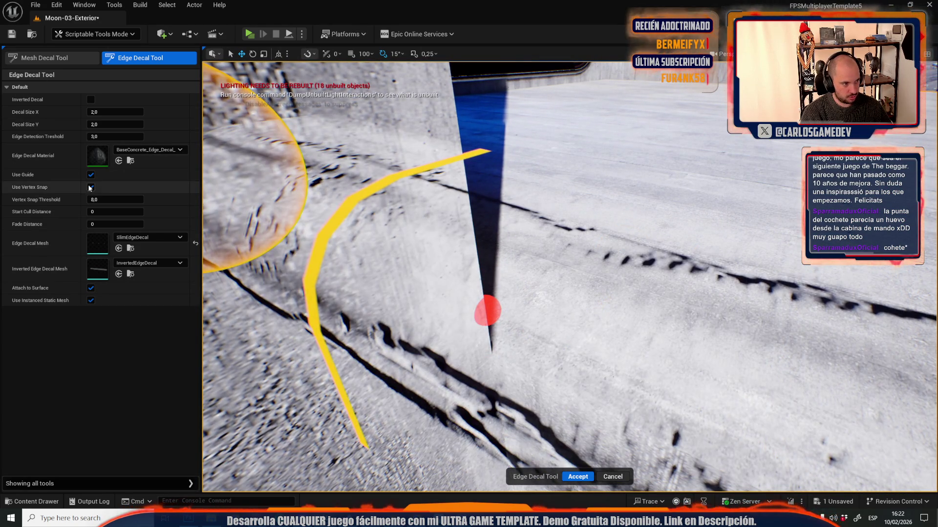
- Turn off vertex snapping, set the edge detection threshold to 0,1, and commit the decals
click(91, 187)
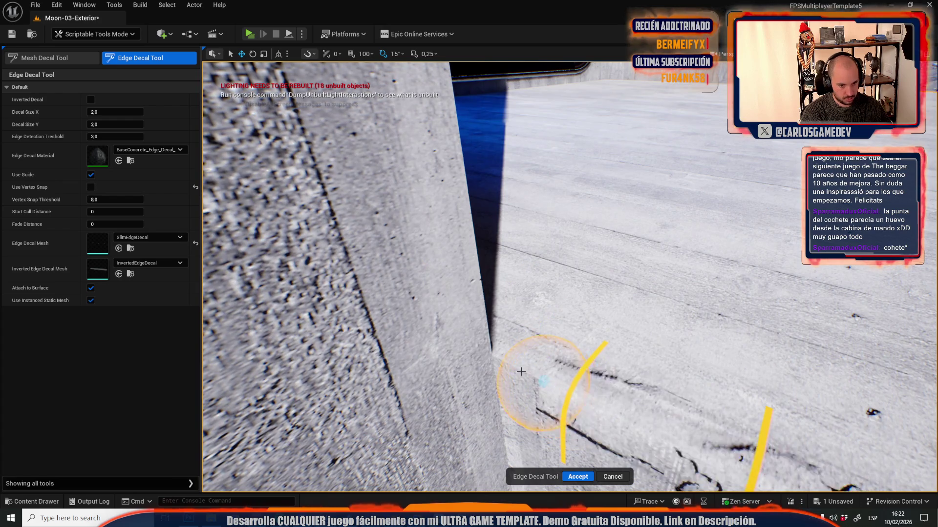
scroll(496, 357, up, 3)
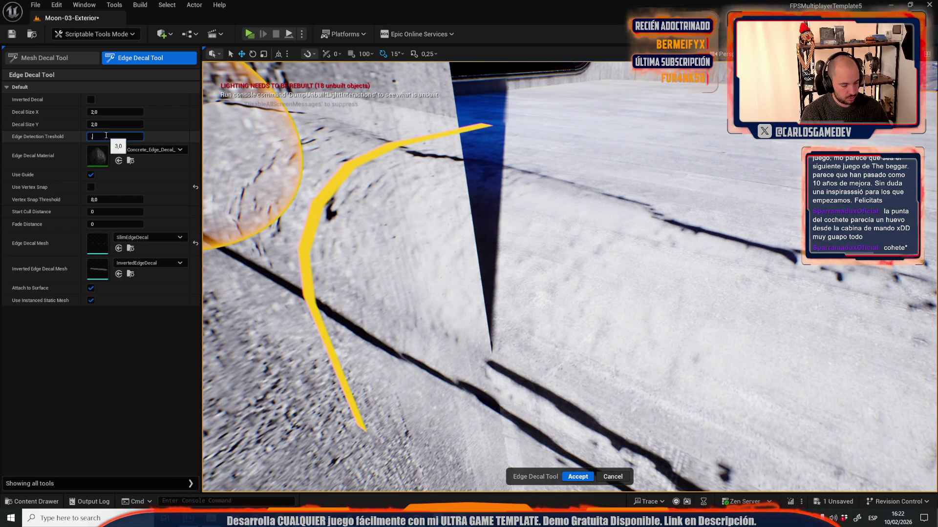
text(,1)
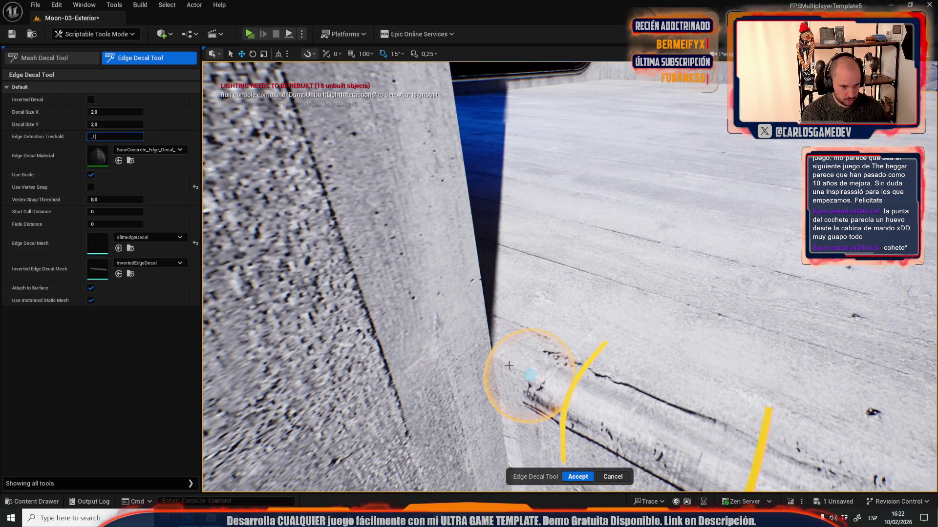
key(Return)
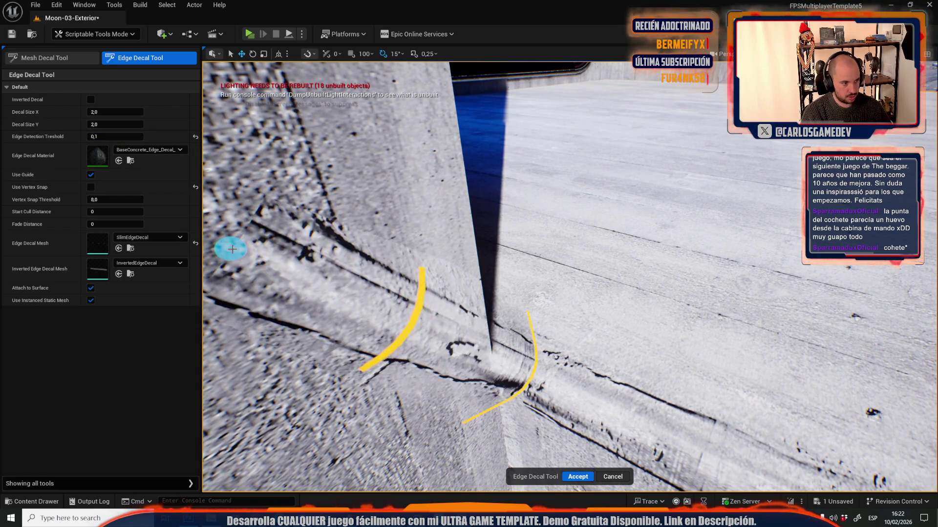
click(571, 475)
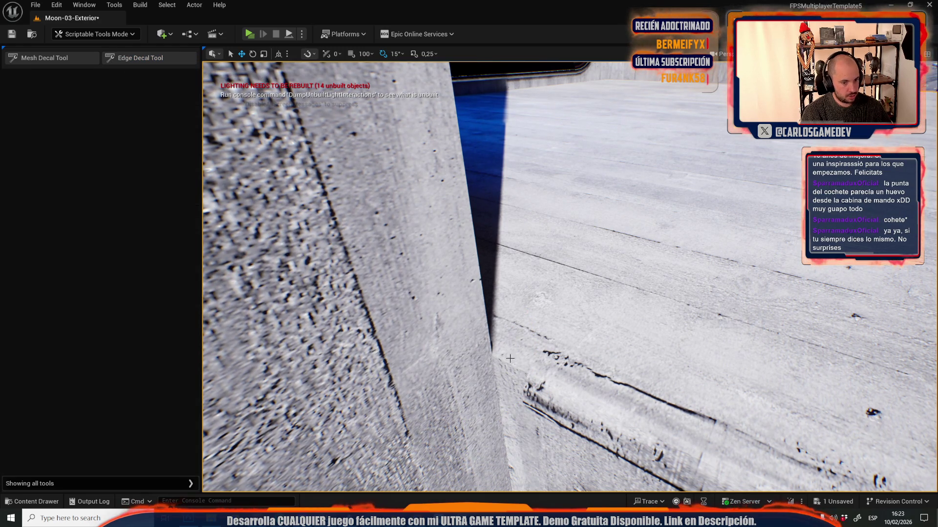
- Delete the old edge decal strip on the concrete block
drag(541, 350, 541, 350)
click(541, 349)
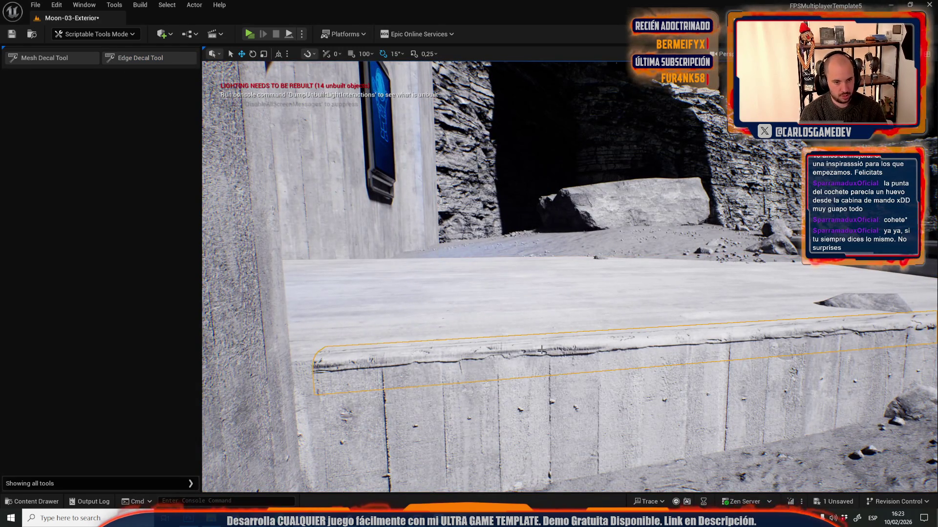
key(Delete)
- Place a non-instanced slim edge decal along the block edge and commit it
click(114, 58)
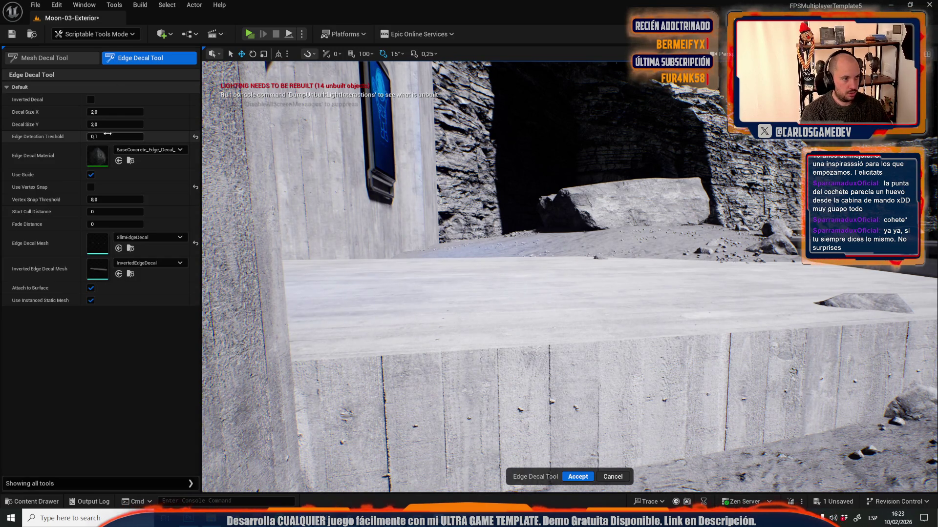
click(91, 300)
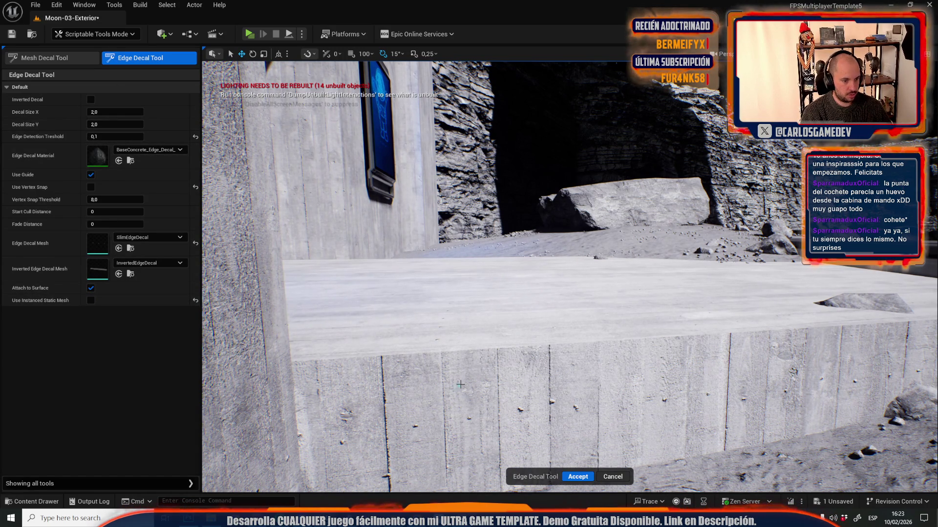
click(299, 361)
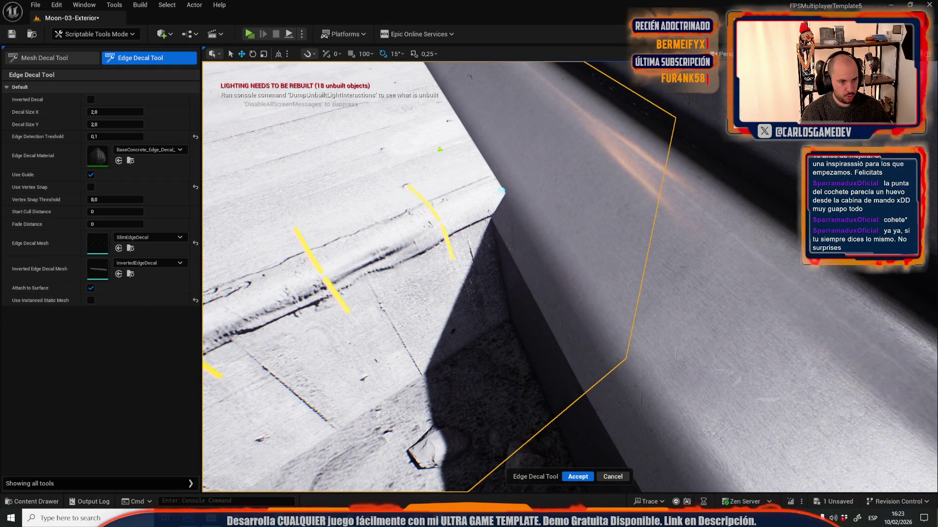
click(573, 480)
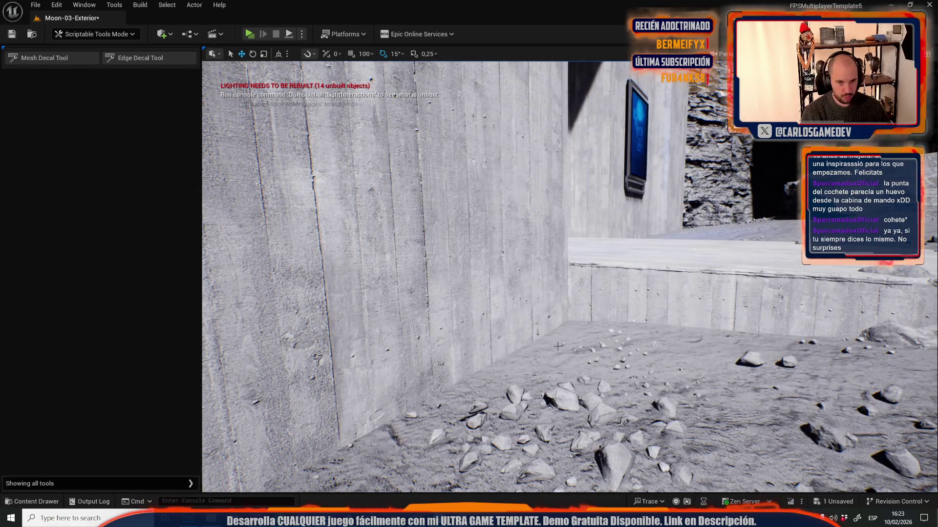
mouse_move(557, 347)
mouse_down()
mouse_move(518, 348)
mouse_move(548, 273)
mouse_up()
mouse_move(606, 278)
mouse_down()
mouse_move(627, 284)
mouse_move(606, 277)
mouse_up()
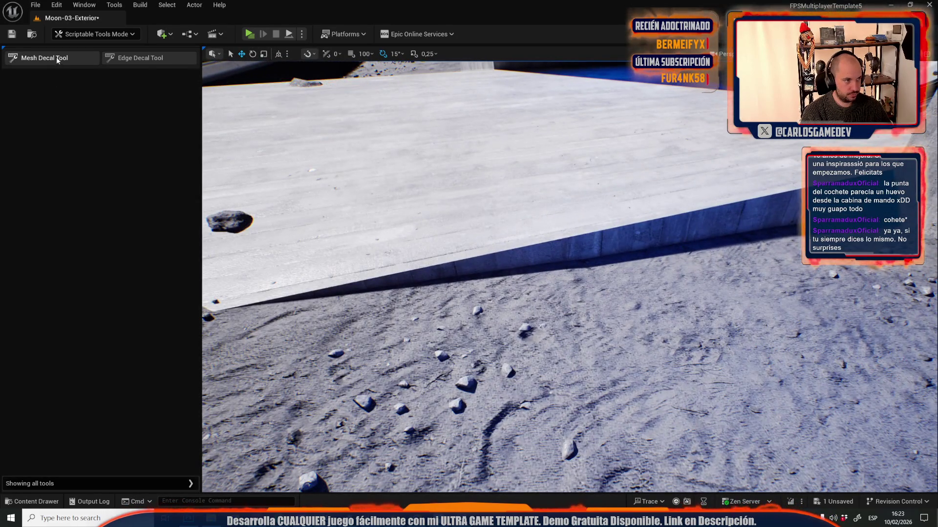
- Lay vertex-snapped slim edge decals along the slab's long ledge edge and corner, then commit them
click(57, 62)
click(139, 57)
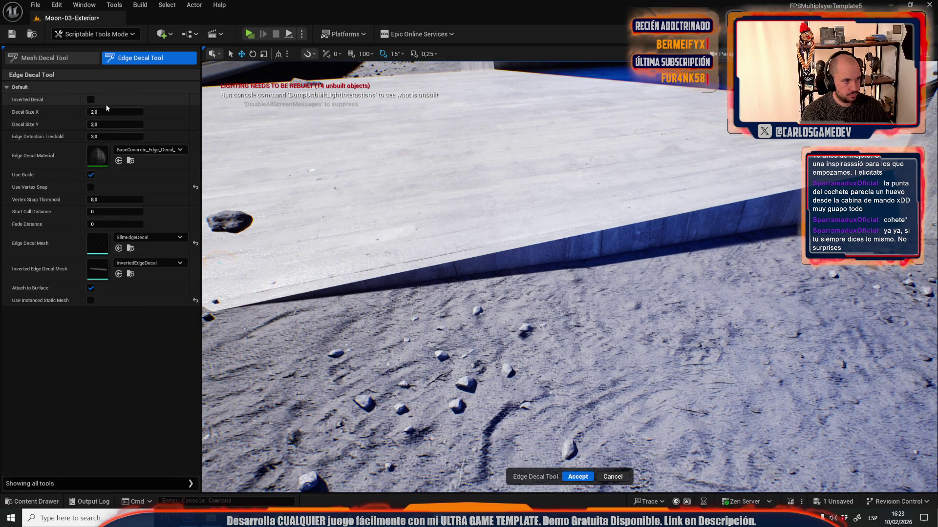
click(91, 187)
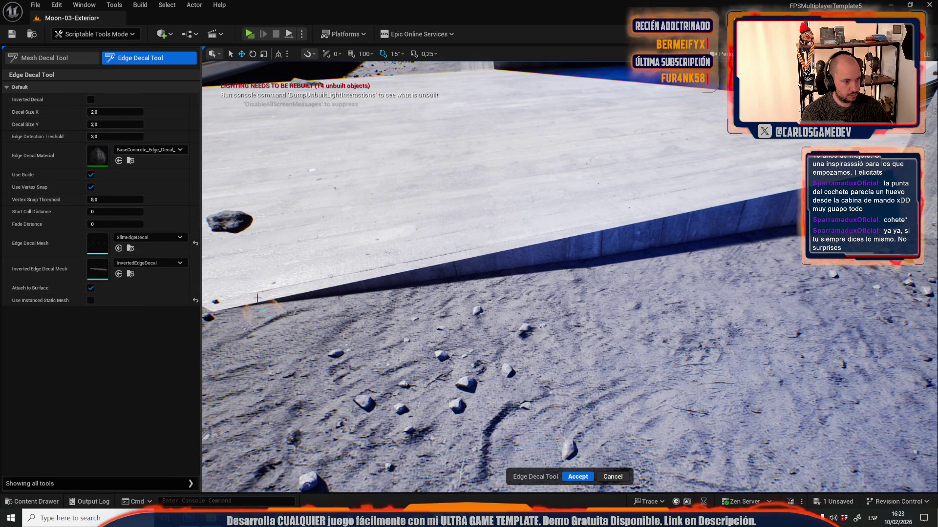
mouse_move(238, 295)
mouse_down()
mouse_move(433, 264)
mouse_move(509, 239)
mouse_up()
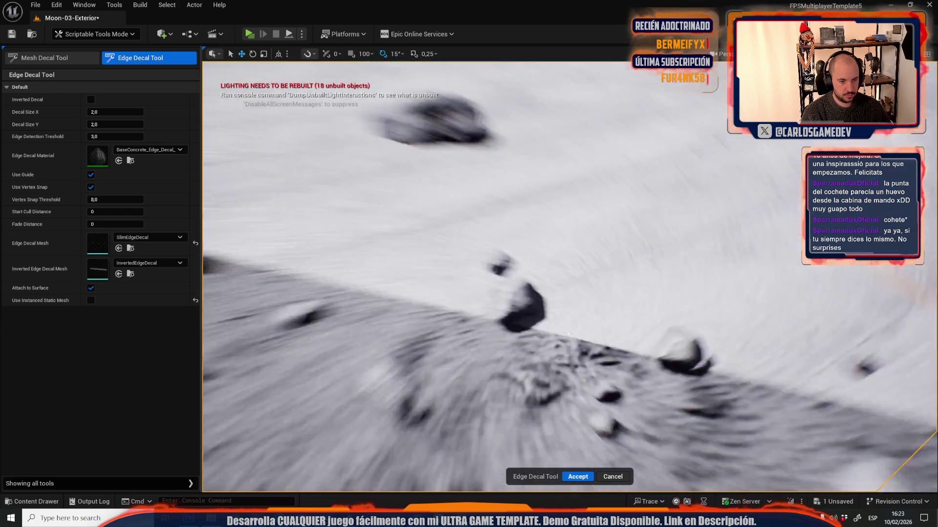
key(w)
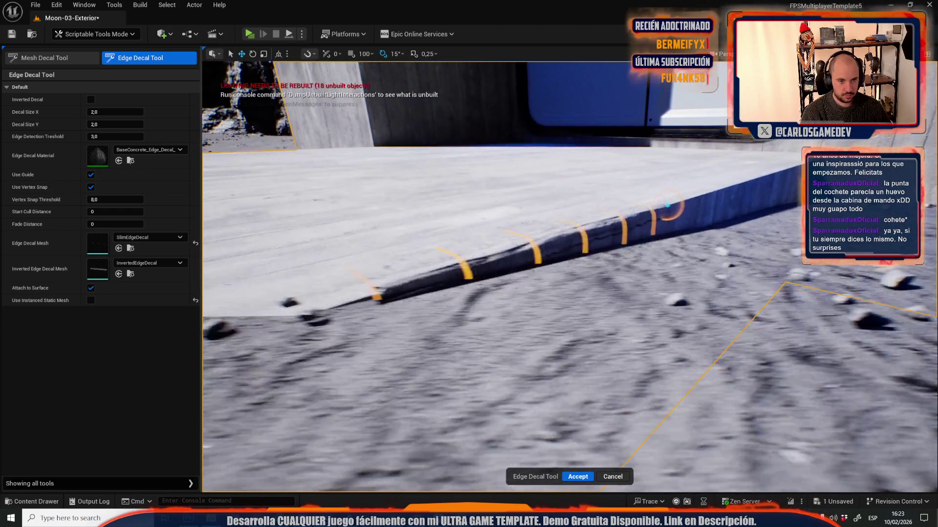
key(s)
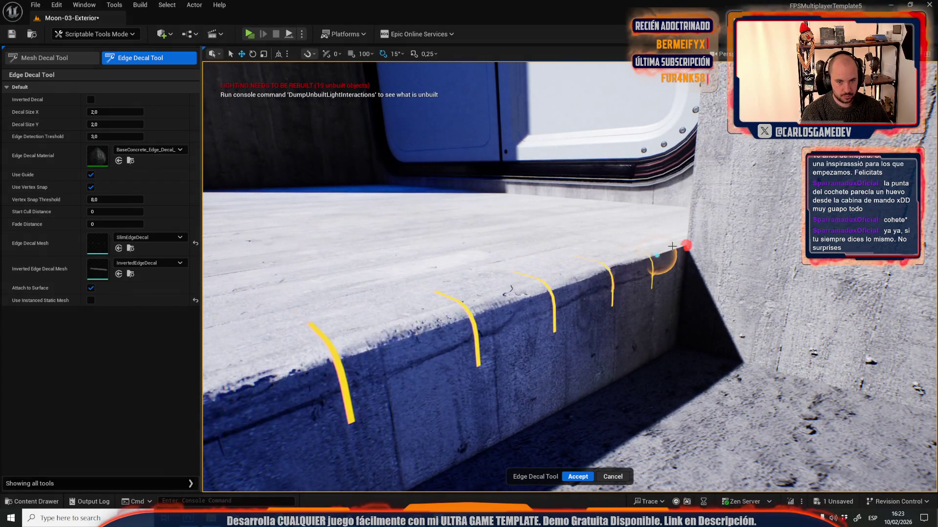
click(686, 244)
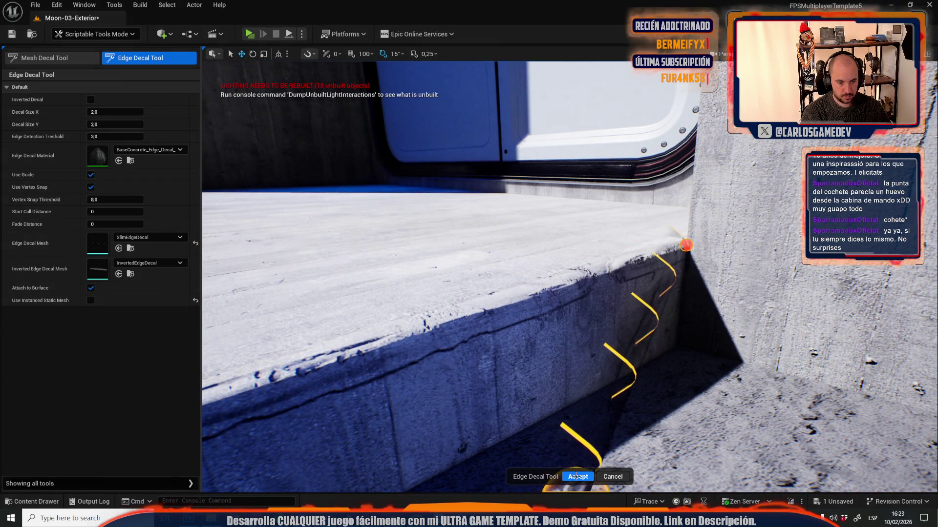
click(576, 476)
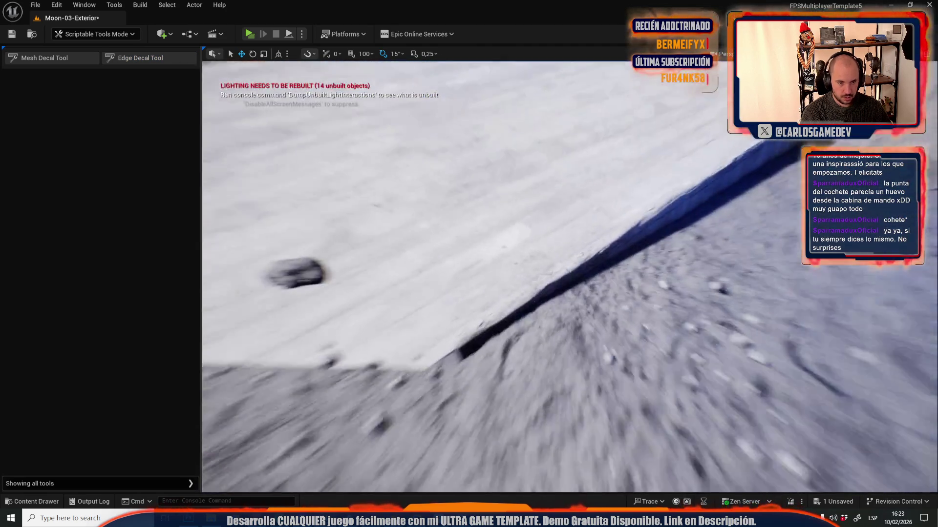
click(77, 35)
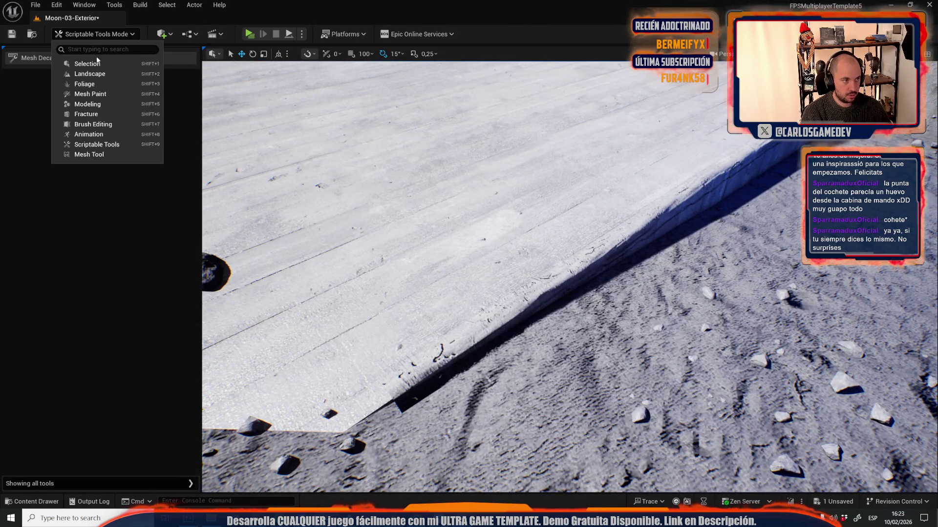
click(81, 61)
click(381, 334)
key(f)
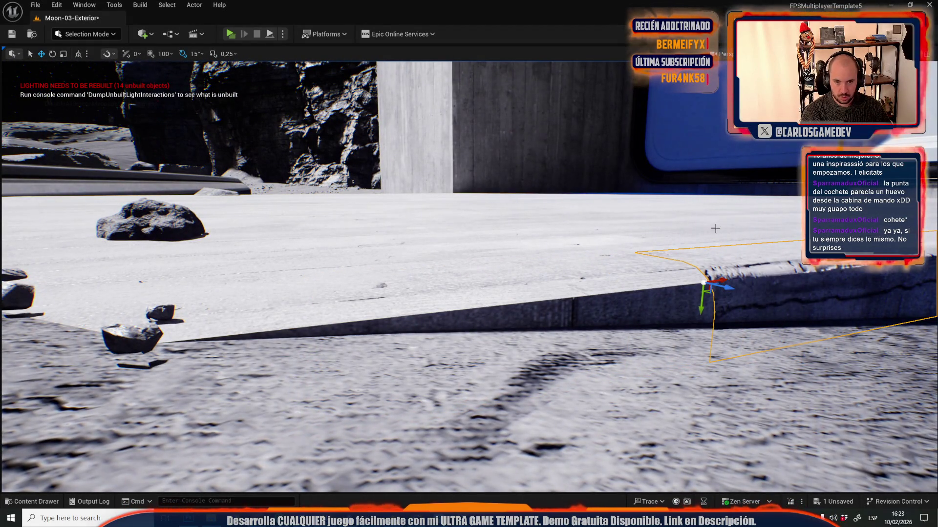
mouse_move(715, 228)
mouse_down()
mouse_move(684, 220)
mouse_move(694, 254)
mouse_move(715, 228)
mouse_up()
drag(387, 181, 386, 181)
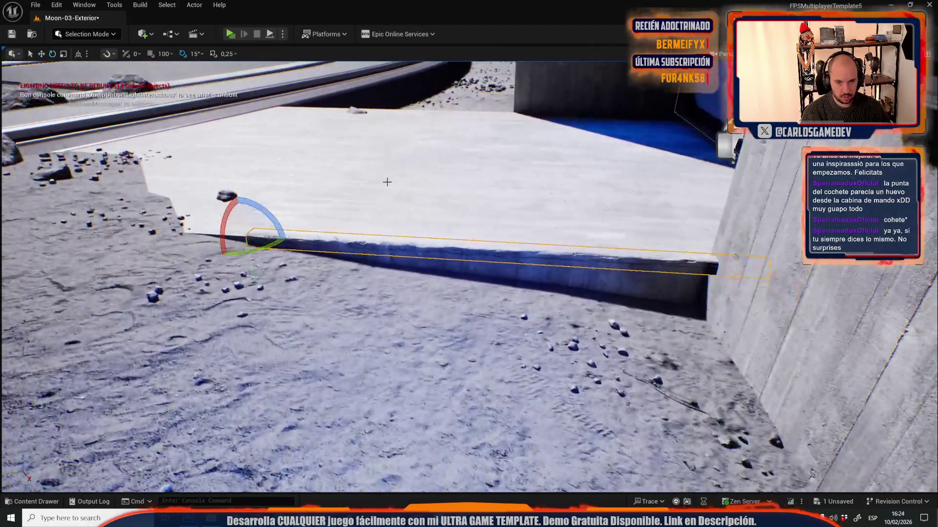
key(r)
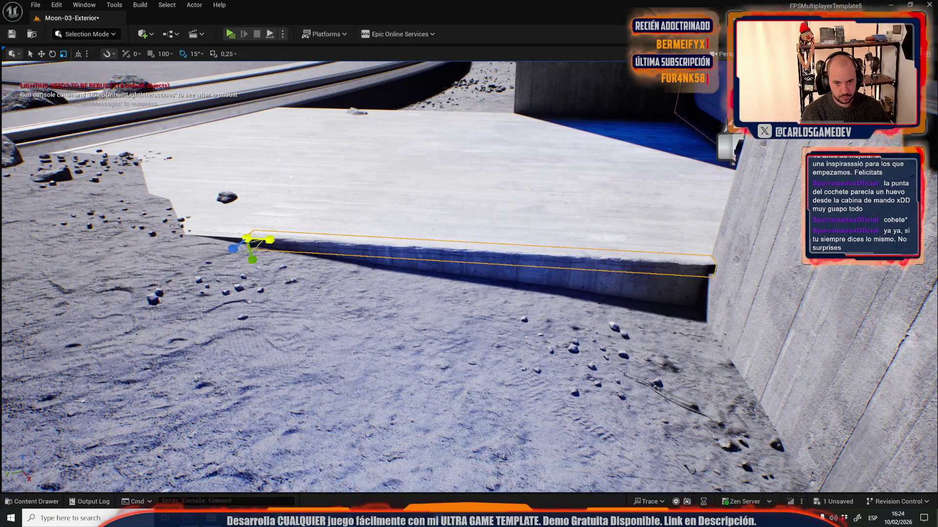
drag(277, 234, 277, 234)
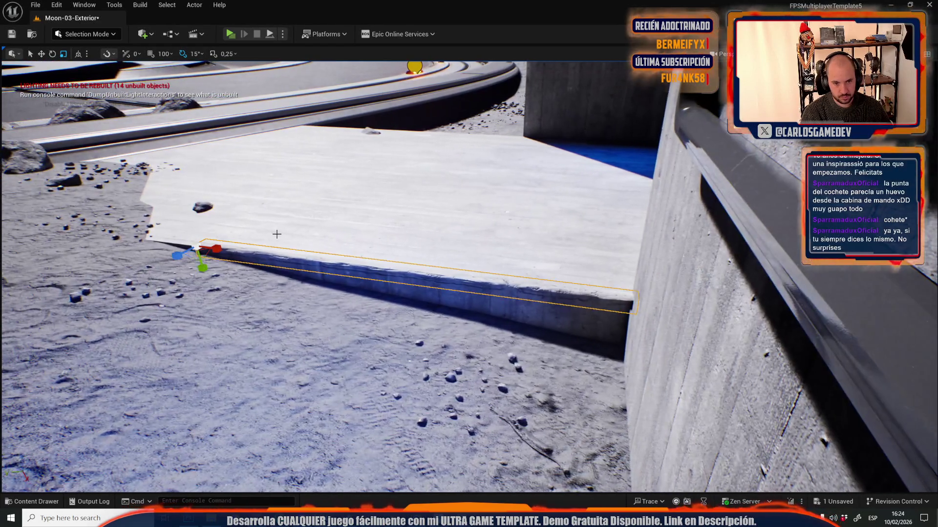
key(Escape)
mouse_move(291, 247)
mouse_down()
mouse_move(313, 235)
mouse_move(377, 230)
mouse_up()
click(86, 34)
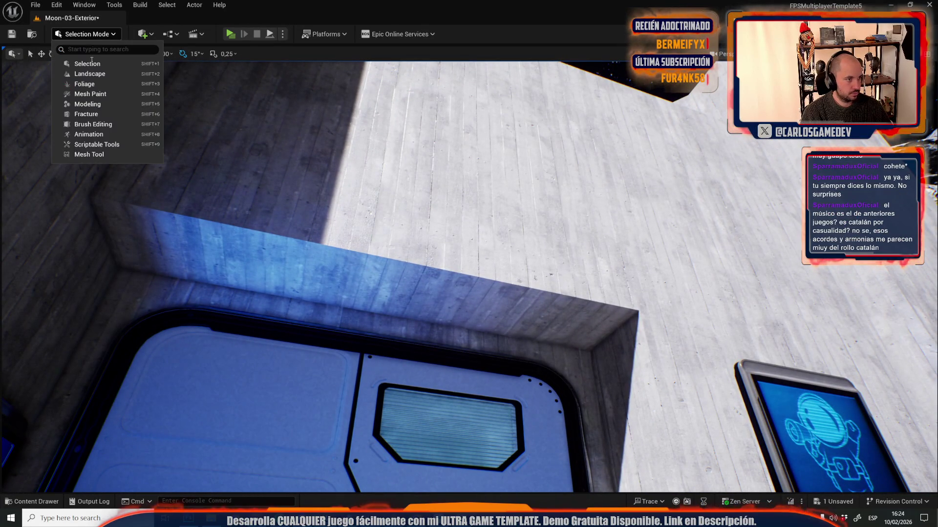
click(96, 152)
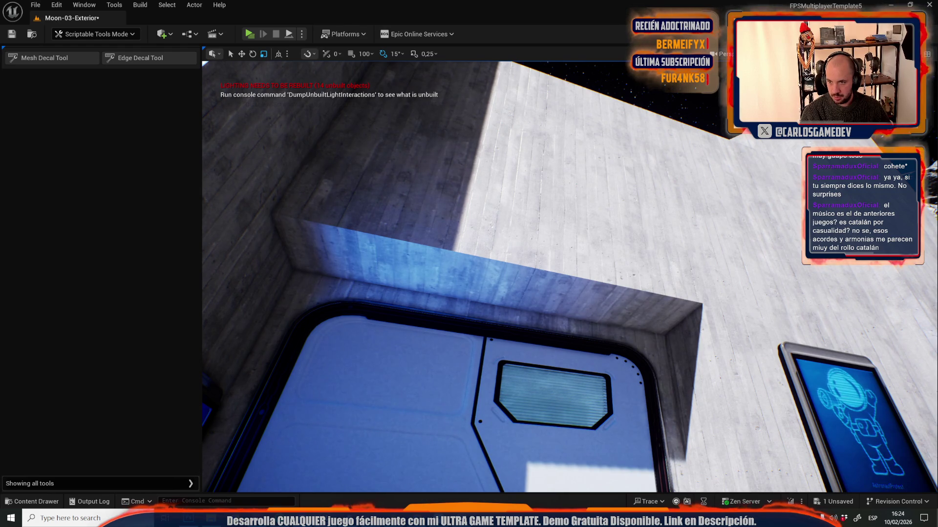
- Lay and commit edge decals from the ledge above the door to the door corner
click(138, 57)
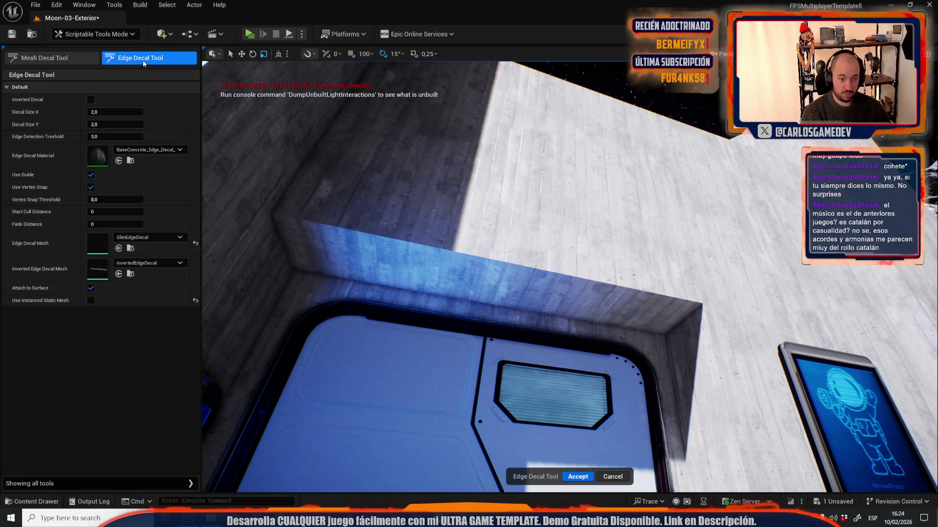
click(271, 214)
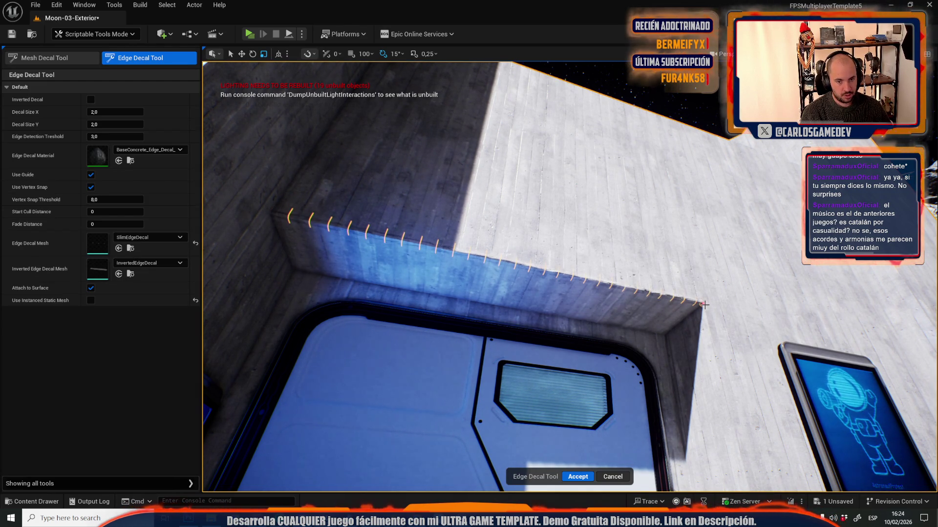
mouse_move(701, 285)
mouse_down()
mouse_move(683, 323)
mouse_move(664, 313)
mouse_move(607, 337)
mouse_up()
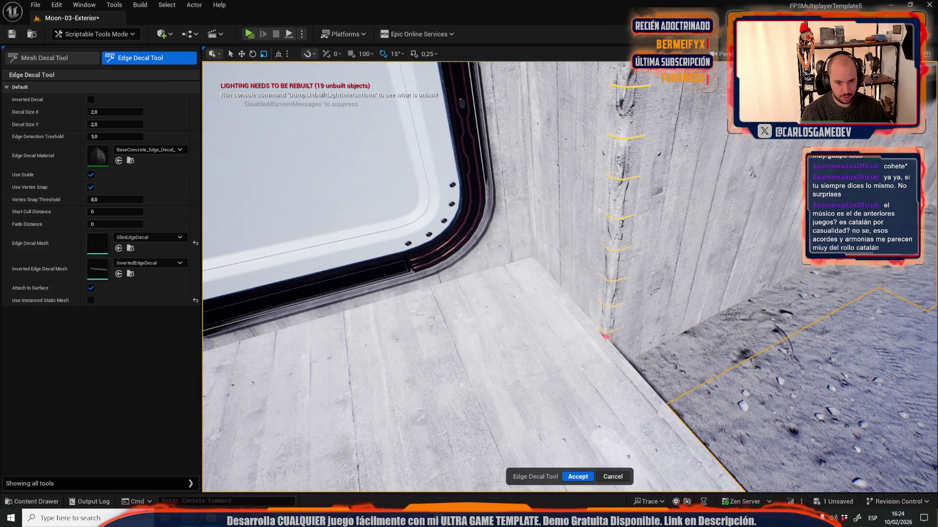
click(579, 476)
- Bring up the edge decal tool settings and the inverted edge decal mesh choices
drag(584, 478, 471, 335)
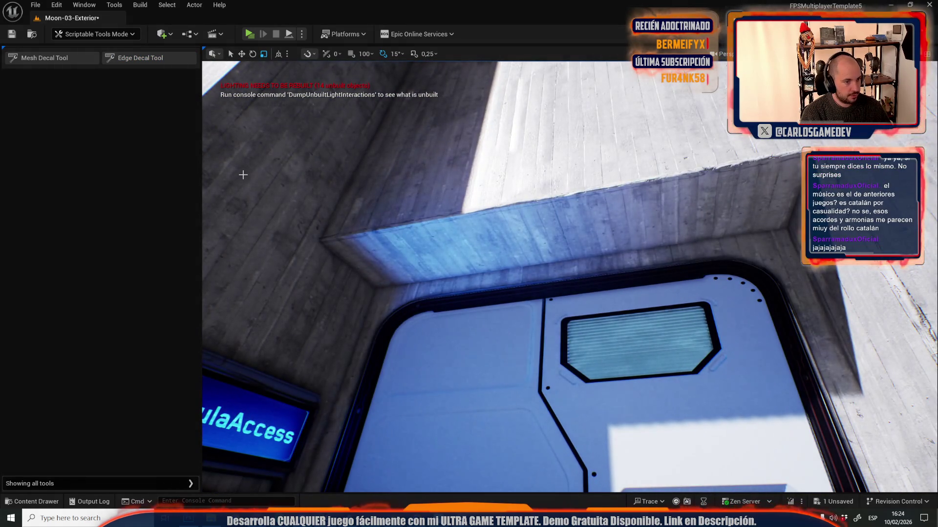
click(105, 57)
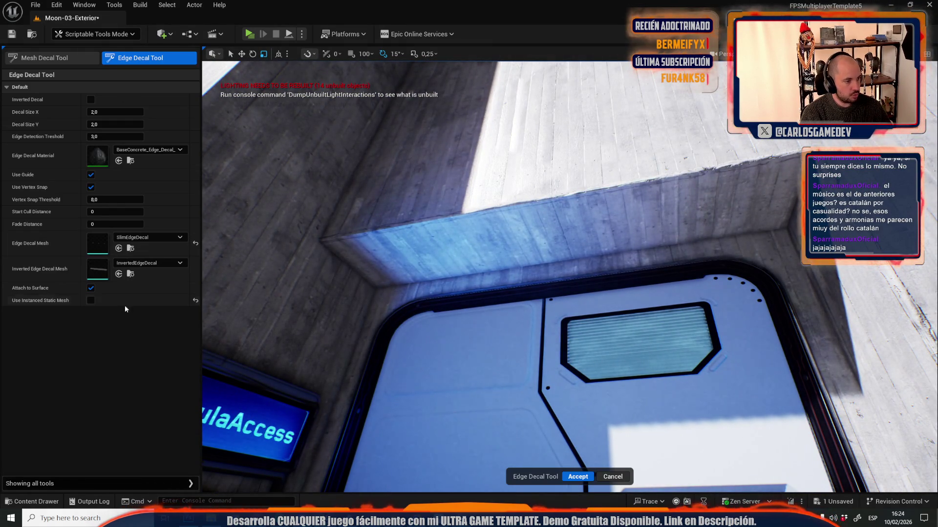
click(148, 263)
text(inverte)
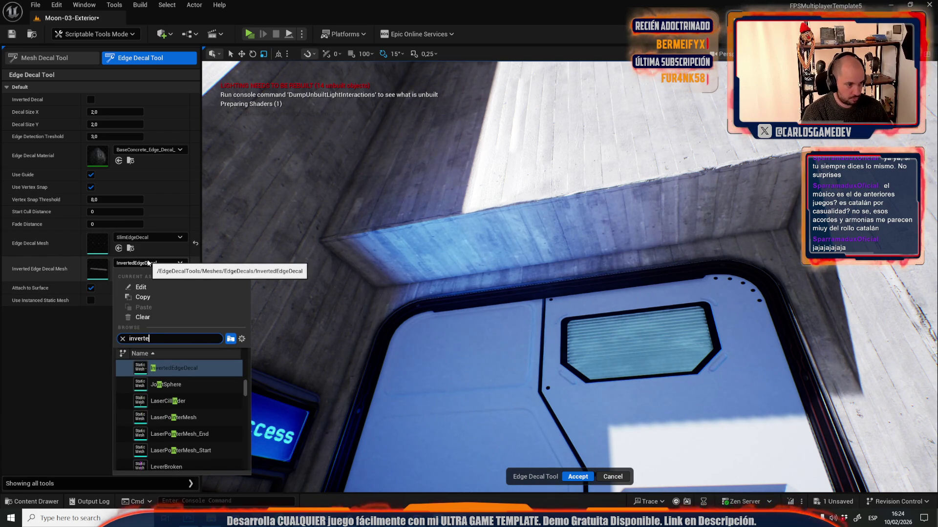
- Set the inverted edge decal mesh to SlimInvertedEdgeDecal and enable Inverted Decal
text(d sl)
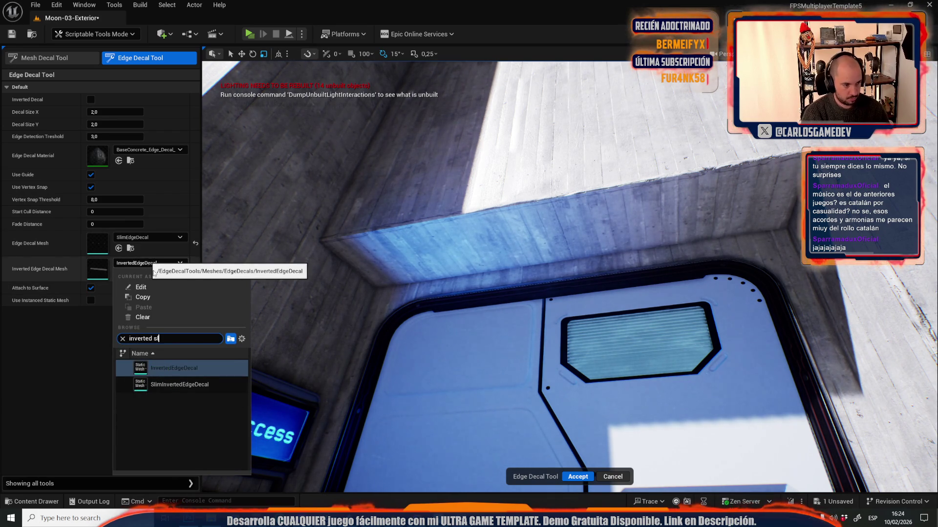
click(181, 368)
click(319, 240)
scroll(375, 290, up, 10)
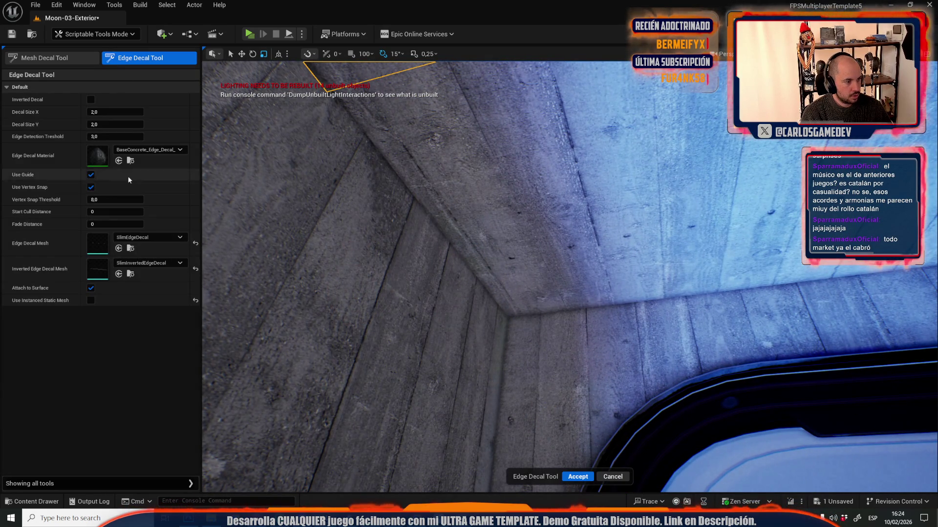
click(91, 100)
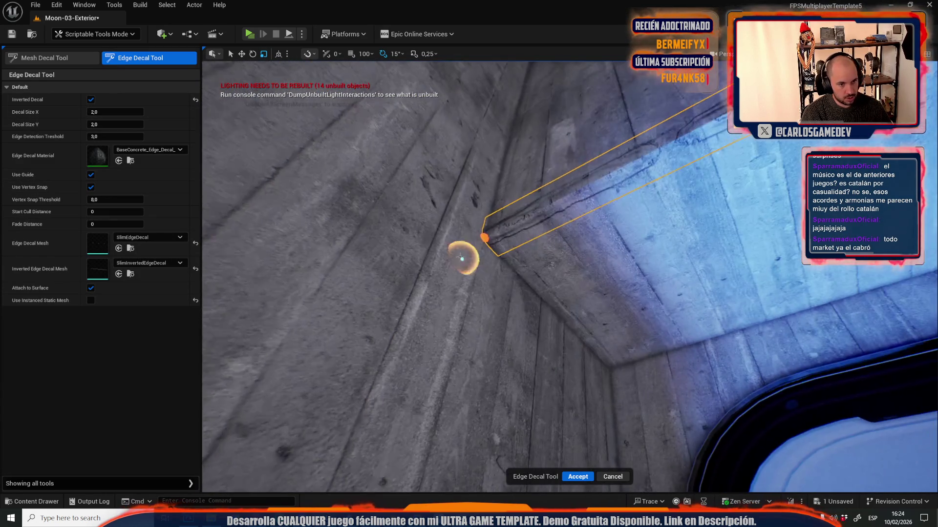
- Lay inverted decals along the vertical inner wall corner and commit them
click(484, 240)
mouse_move(610, 367)
mouse_down()
mouse_move(576, 351)
mouse_move(538, 361)
mouse_move(632, 178)
mouse_move(581, 205)
mouse_move(582, 83)
mouse_up()
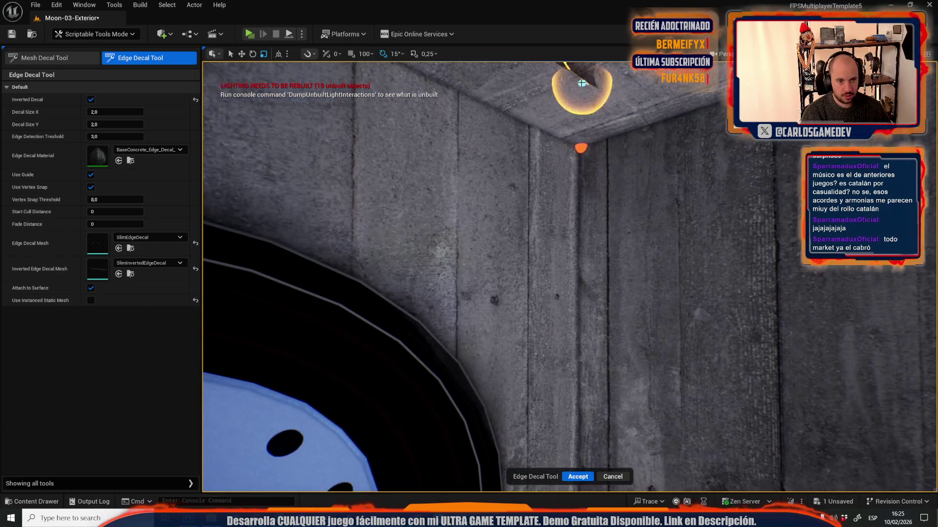
click(581, 153)
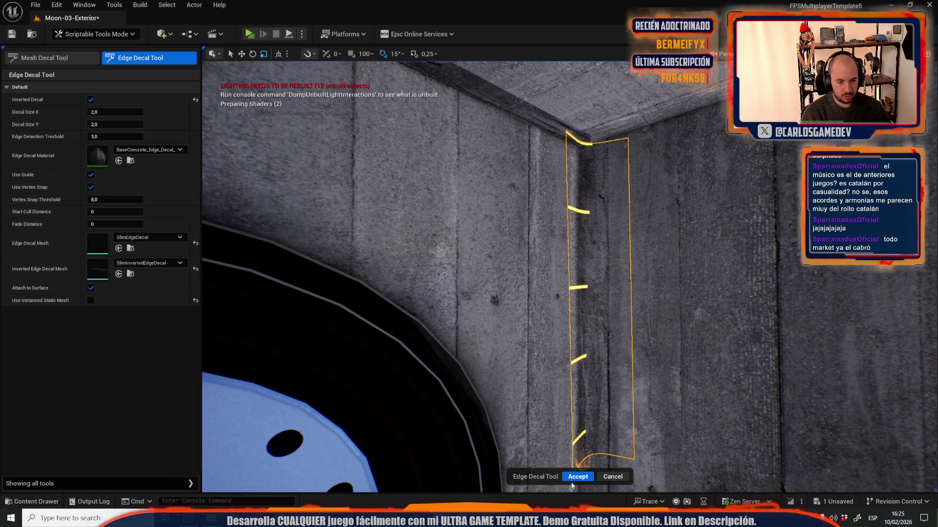
click(576, 476)
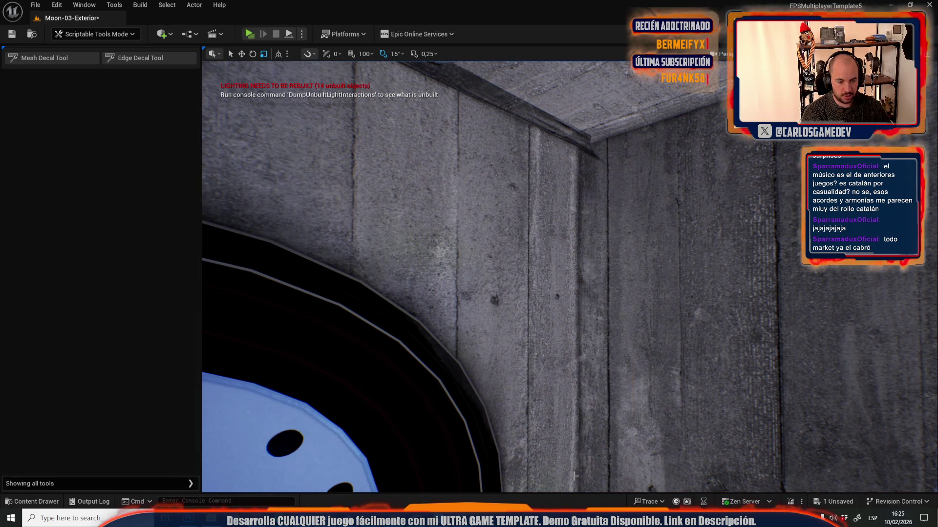
- Rotate the placed edge decal by 45°
click(590, 169)
key(f)
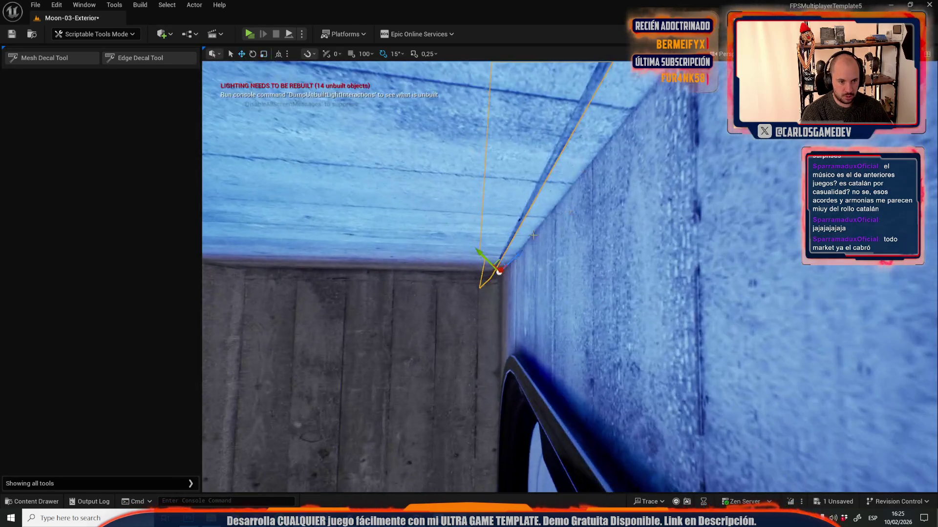
key(e)
drag(495, 311, 532, 311)
drag(496, 283, 620, 275)
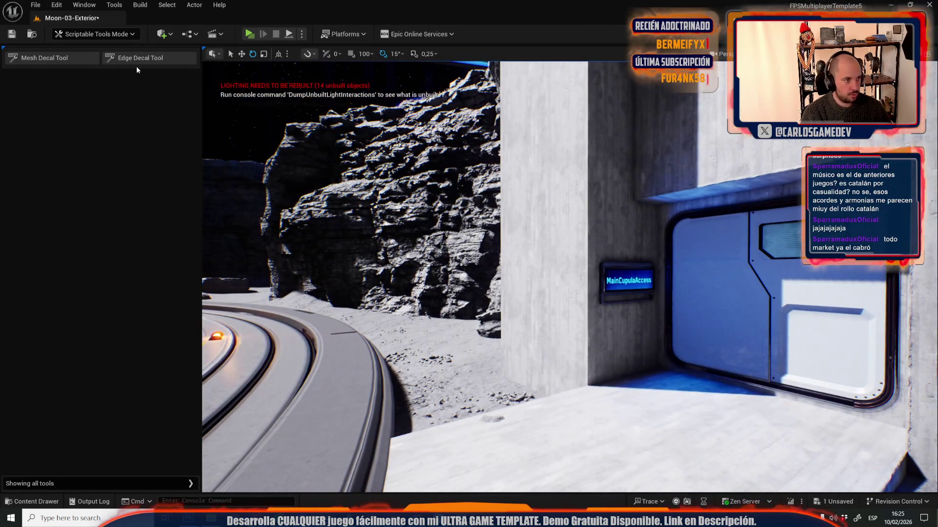
click(138, 59)
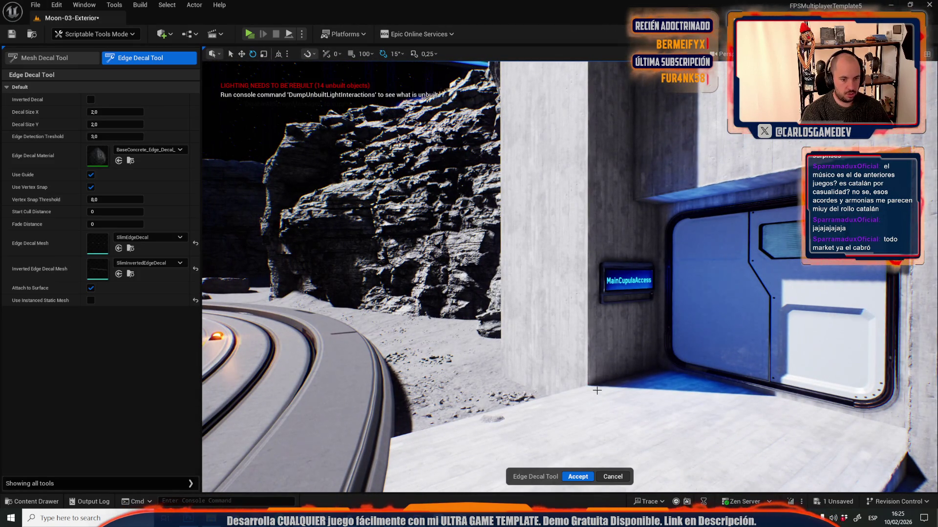
- Commit the decal on the building's top corner and add another on the concrete wall face
drag(587, 194, 600, 228)
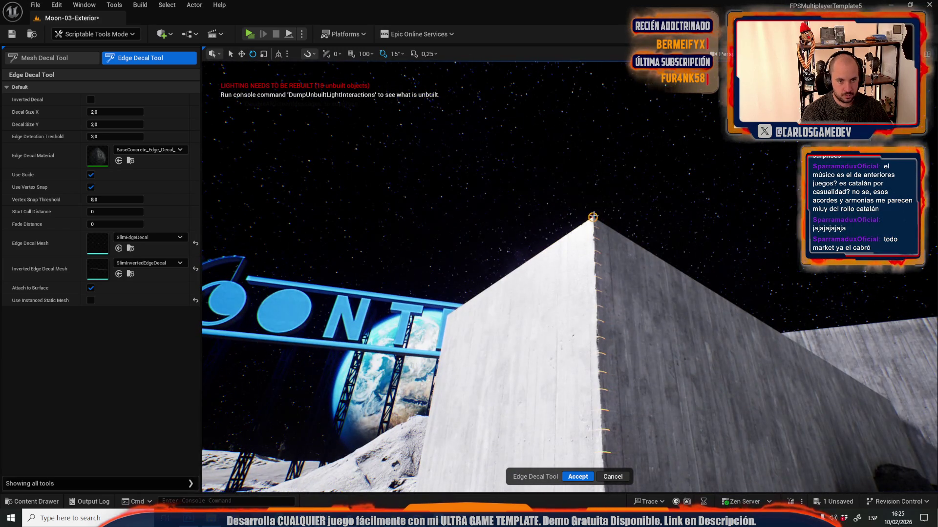
click(584, 478)
drag(584, 478, 363, 206)
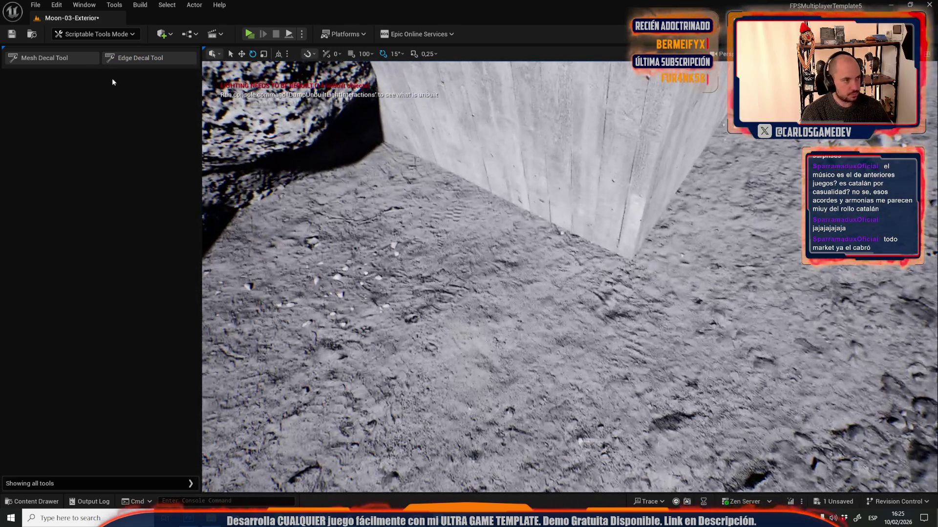
click(133, 58)
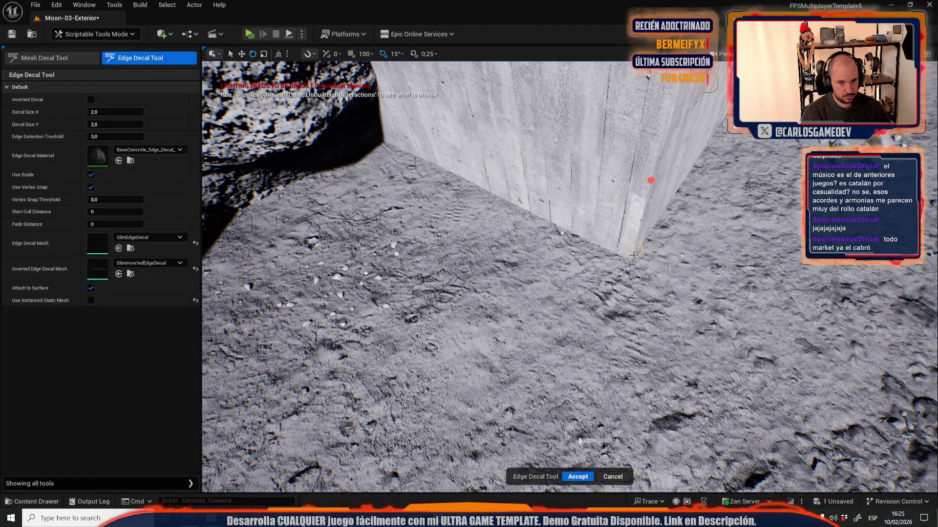
mouse_move(633, 254)
mouse_down()
mouse_move(621, 223)
mouse_move(621, 375)
mouse_up()
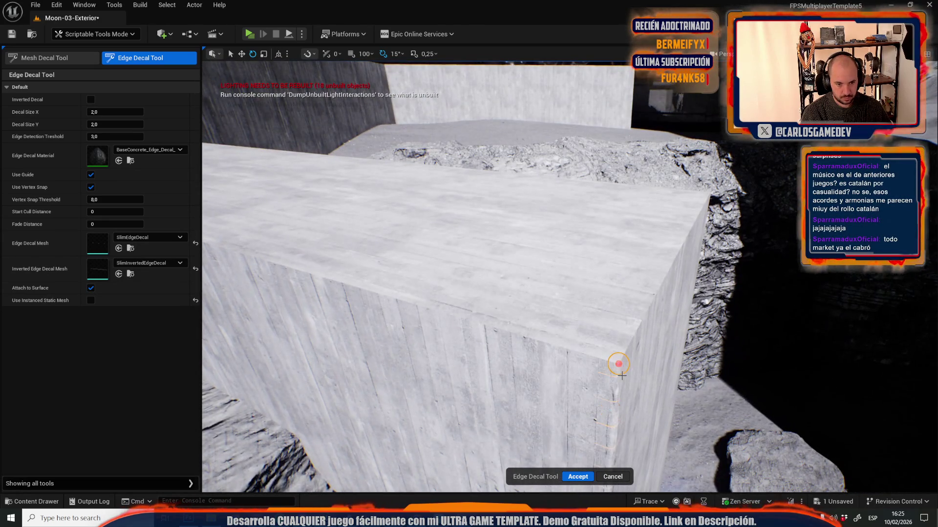
click(585, 476)
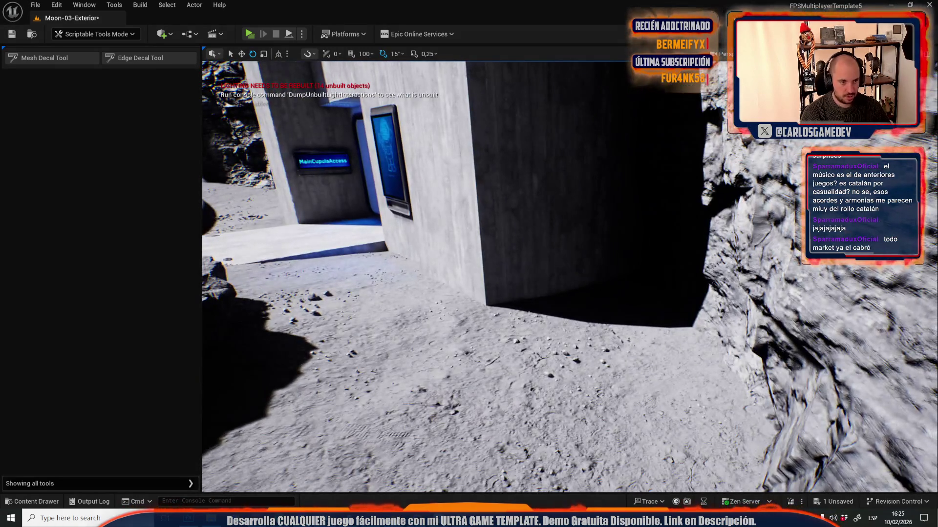
- Add and commit an edge decal along the concrete ramp's corner
click(147, 68)
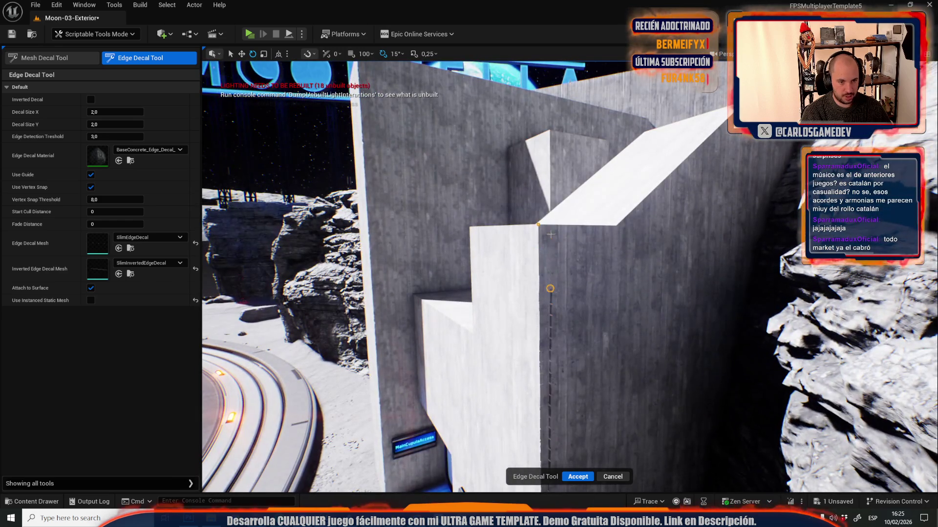
click(615, 226)
mouse_move(704, 225)
mouse_down()
mouse_move(712, 351)
mouse_move(701, 179)
mouse_move(470, 209)
mouse_move(462, 225)
mouse_up()
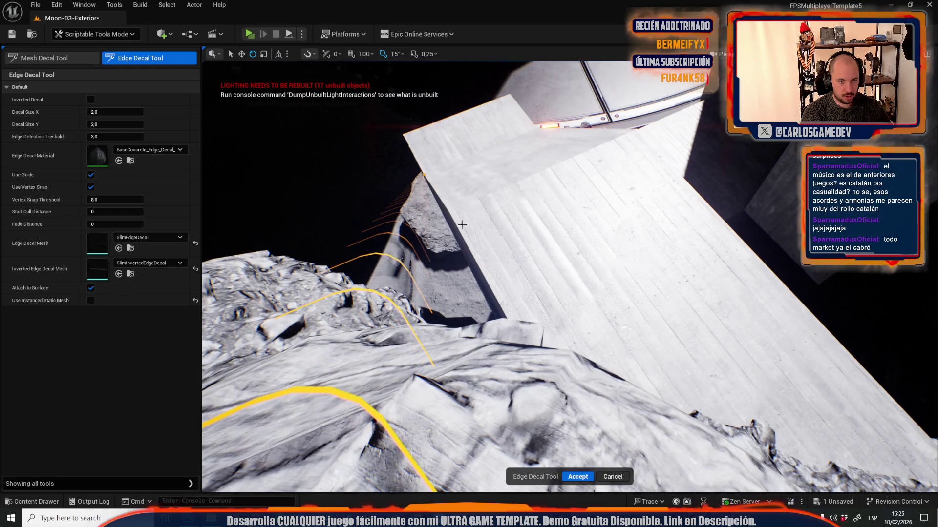
click(577, 477)
- Start an edge decal on the corner of the stacked concrete blocks
mouse_move(578, 478)
mouse_down()
mouse_move(537, 439)
mouse_move(488, 415)
mouse_up()
mouse_move(555, 265)
mouse_down()
mouse_move(538, 293)
mouse_move(547, 318)
mouse_move(562, 273)
mouse_move(555, 264)
mouse_move(544, 297)
mouse_up()
click(139, 57)
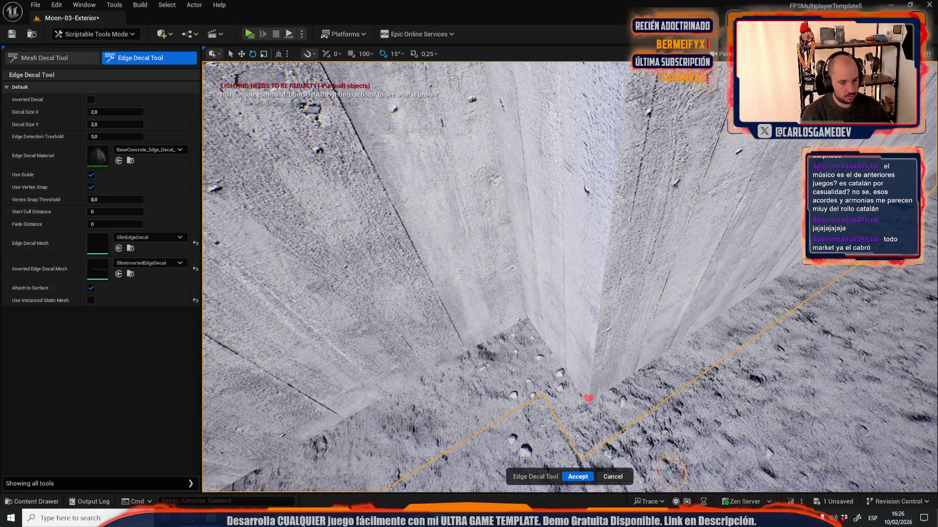
drag(545, 298, 523, 278)
click(571, 181)
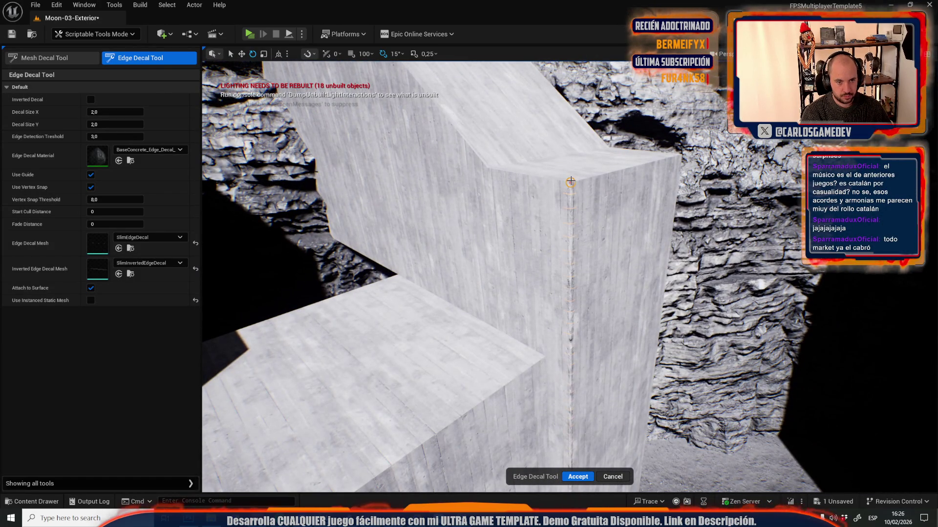
- Commit the block corner decal and add another along the dark block's edge near the doorway
click(577, 477)
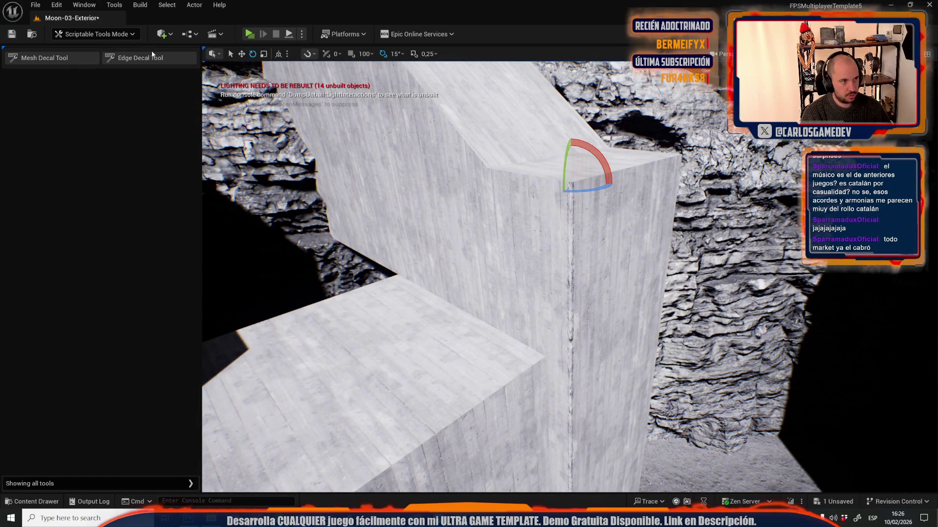
click(152, 56)
drag(330, 174, 491, 209)
drag(427, 194, 431, 228)
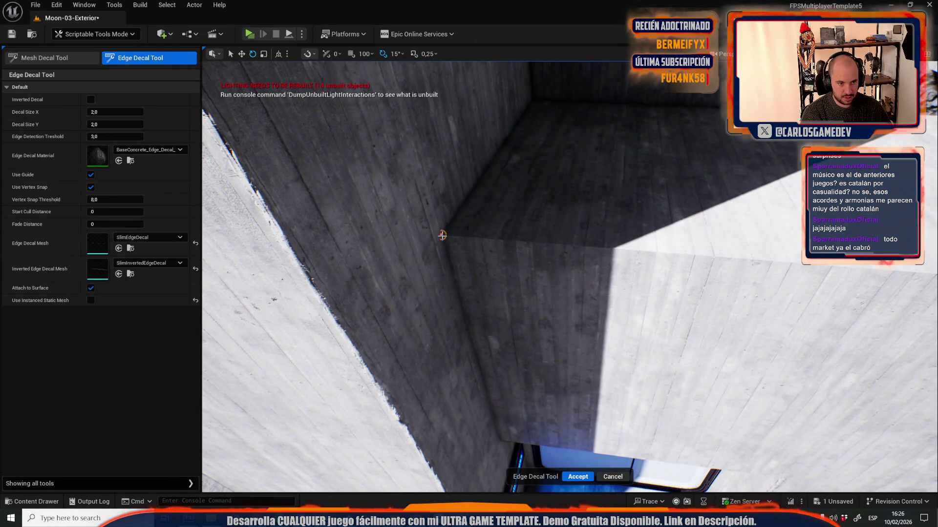
click(664, 264)
mouse_move(664, 265)
mouse_down()
mouse_move(645, 293)
mouse_move(430, 227)
mouse_up()
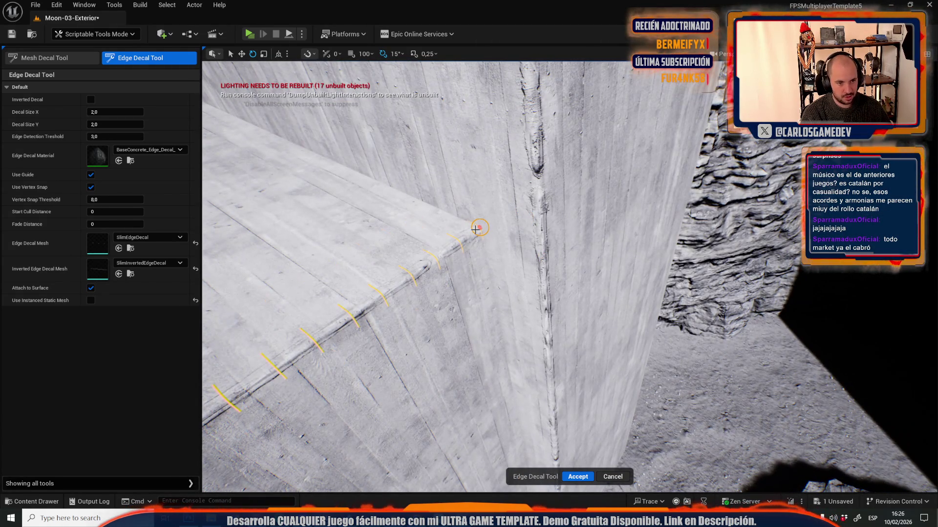
click(577, 476)
- Add an edge decal snapped to the tall block's top corner and commit it
mouse_move(562, 415)
mouse_down()
mouse_move(538, 386)
mouse_move(552, 371)
mouse_move(542, 381)
mouse_move(525, 364)
mouse_up()
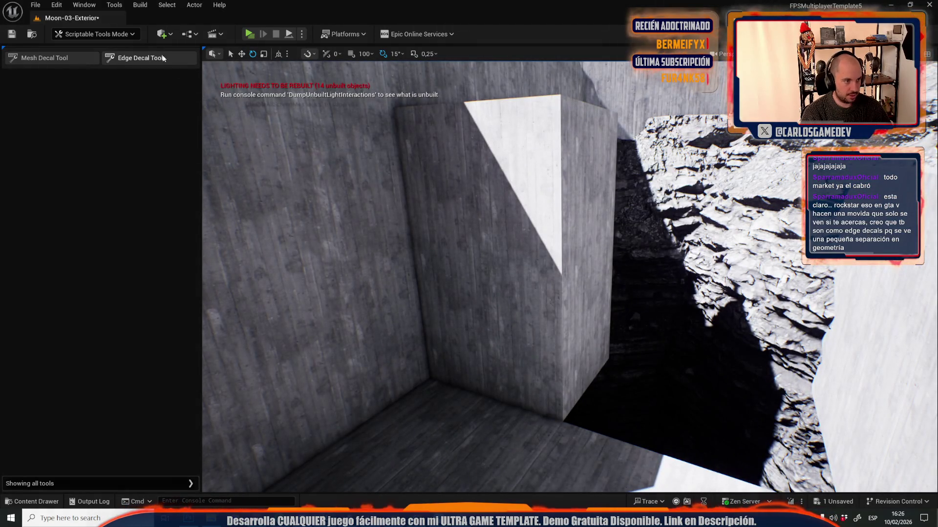
click(163, 58)
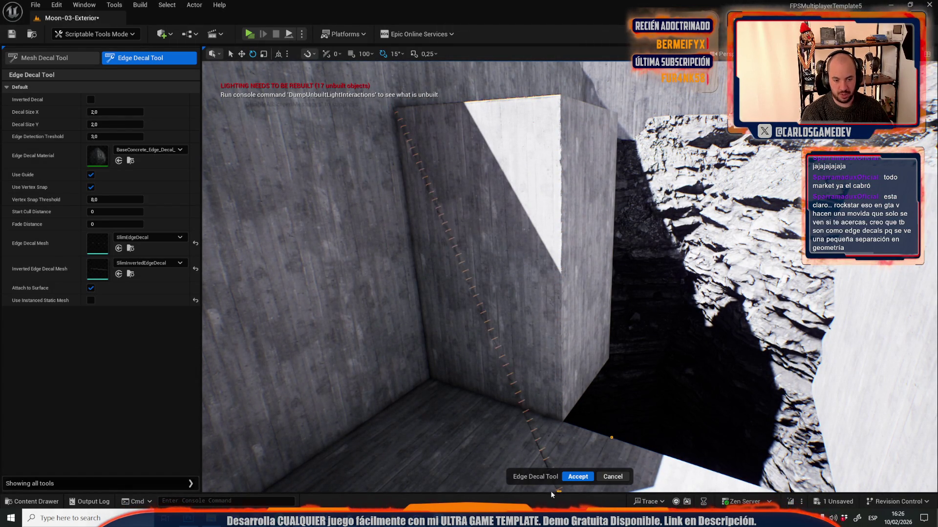
click(578, 477)
drag(501, 253, 501, 252)
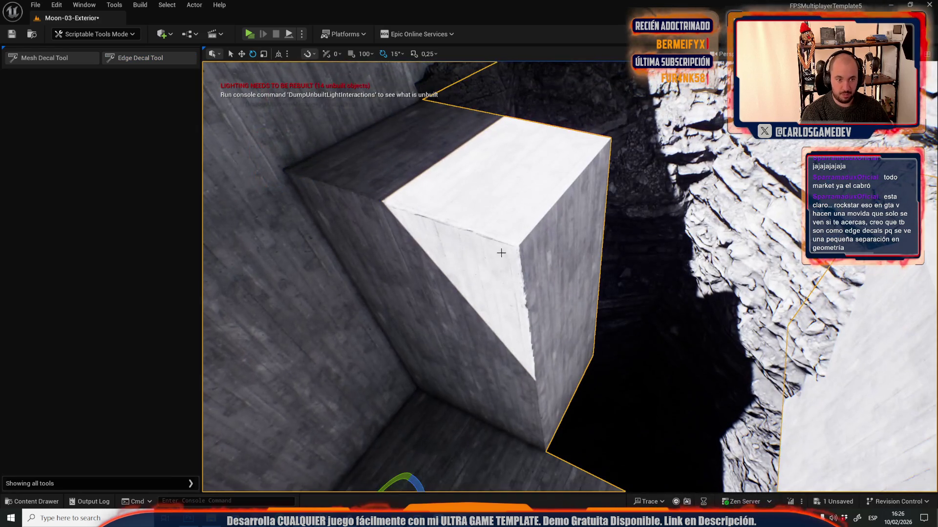
click(128, 57)
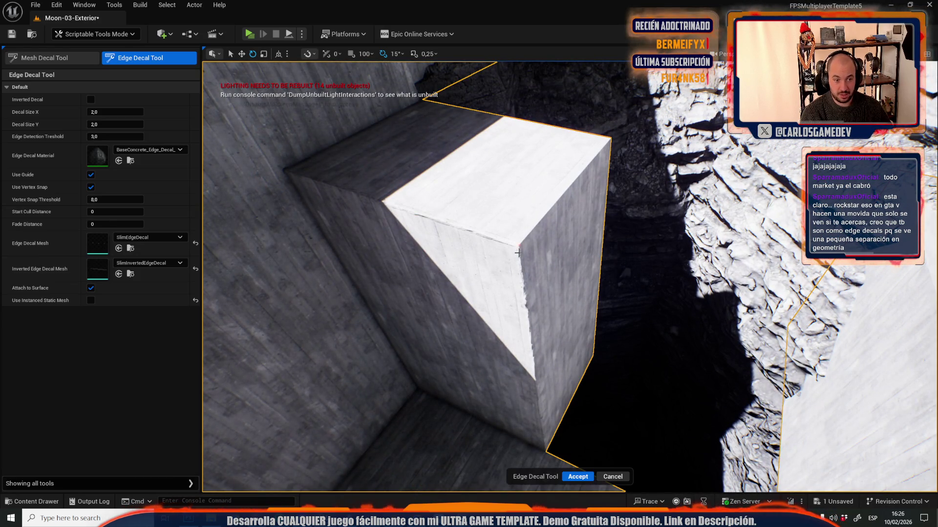
click(603, 141)
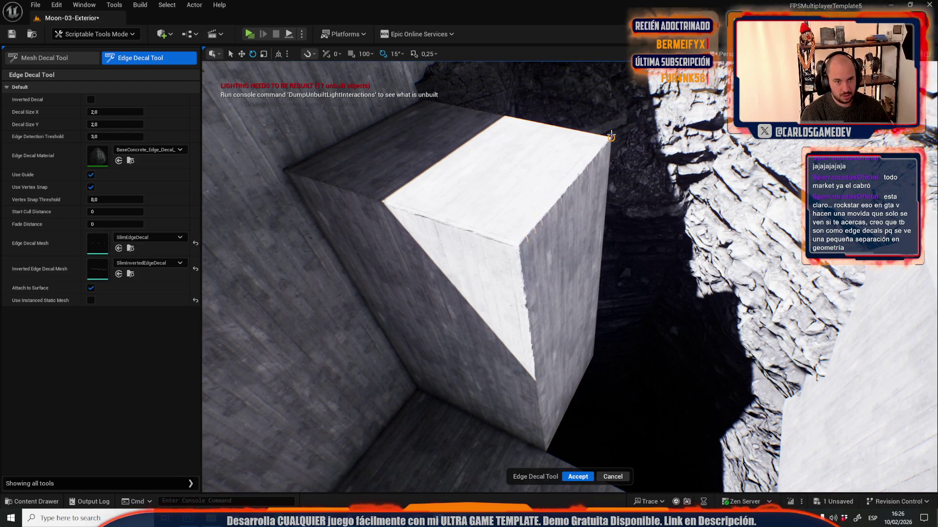
click(578, 476)
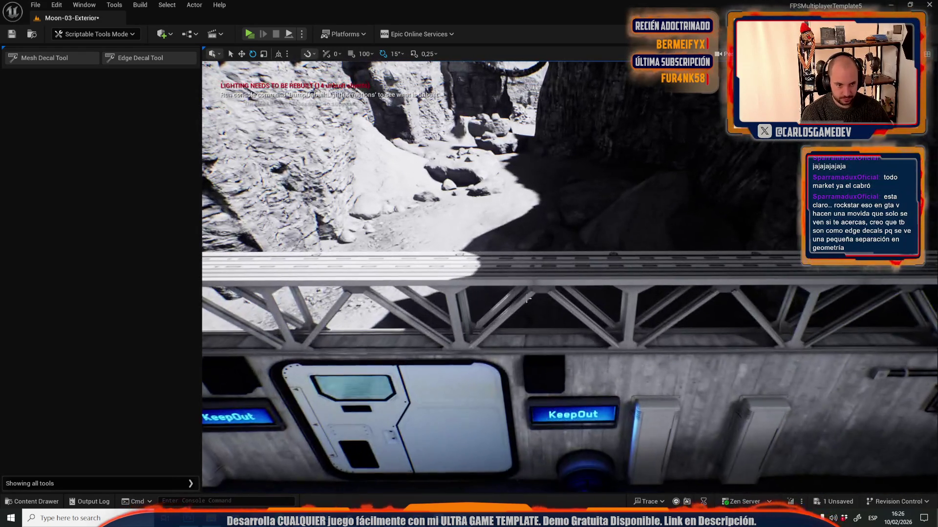
- Select the steel truss beam and check its move and scale gizmos
click(539, 292)
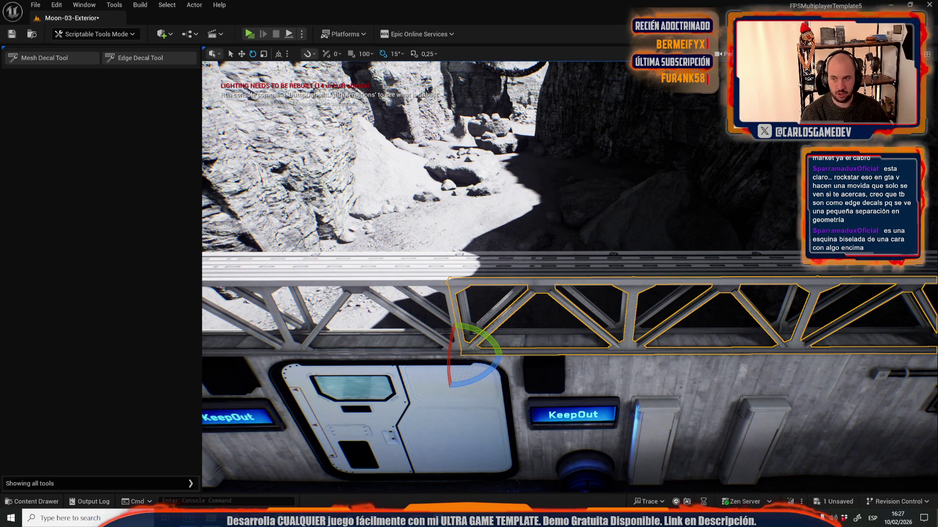
key(1)
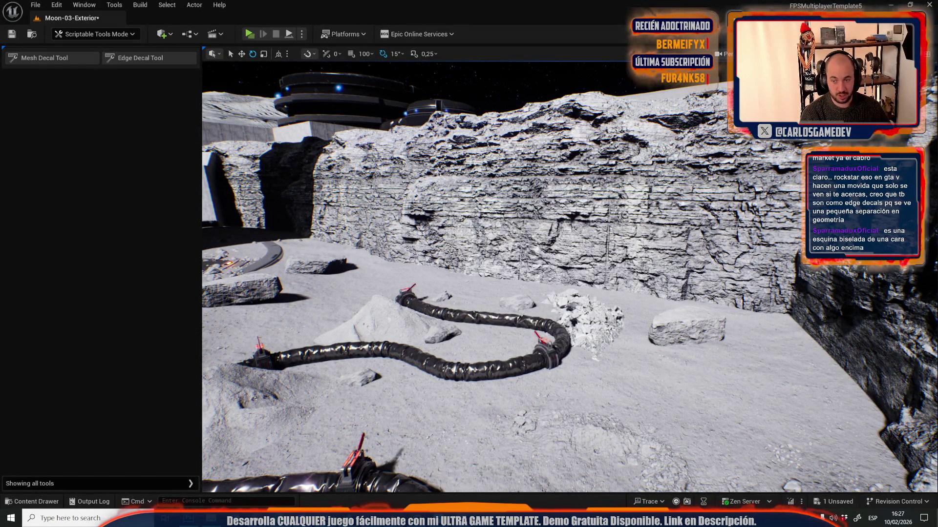
key(2)
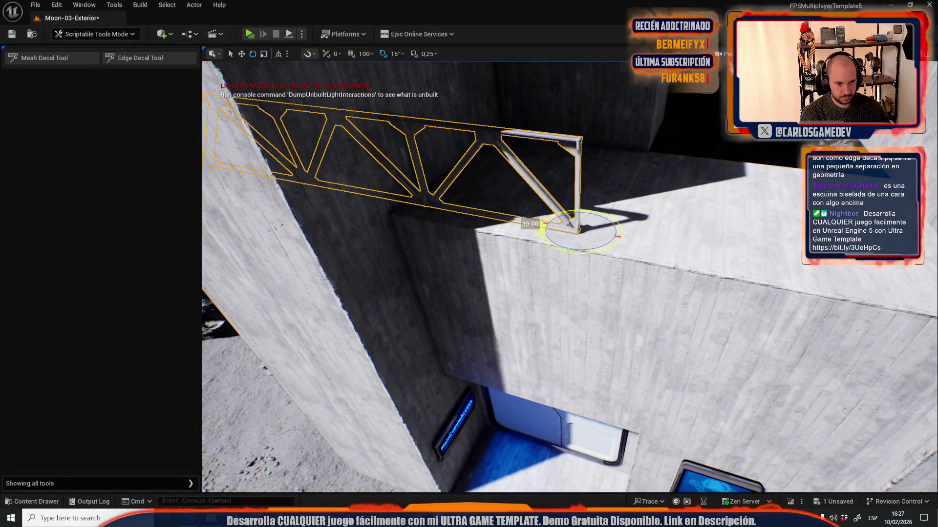
key(w)
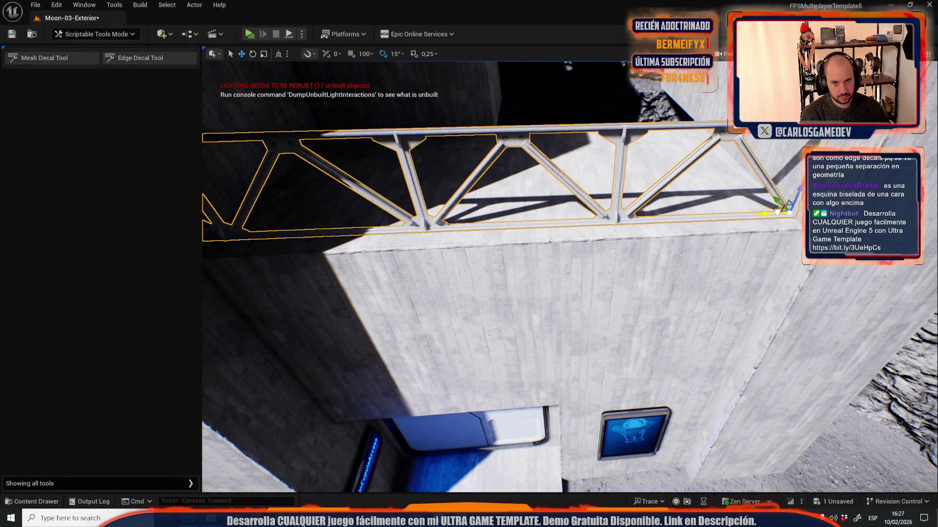
key(r)
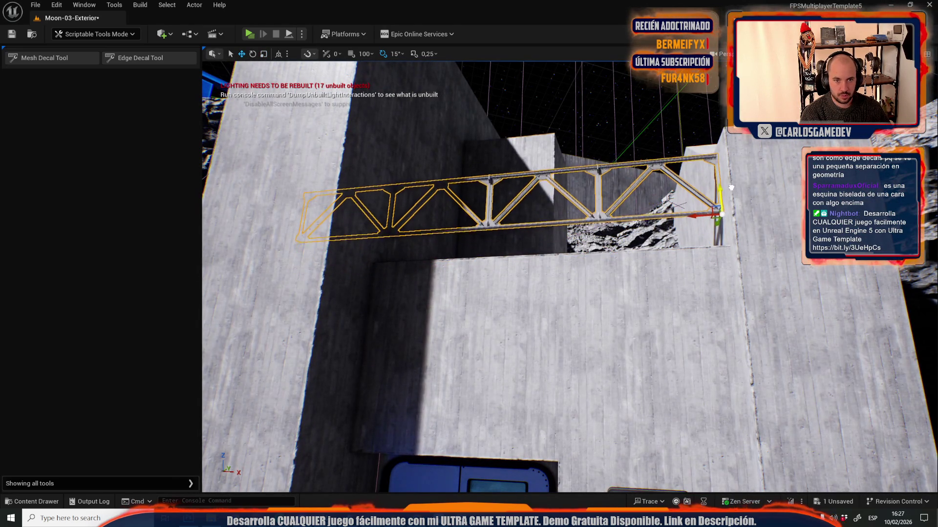
key(Escape)
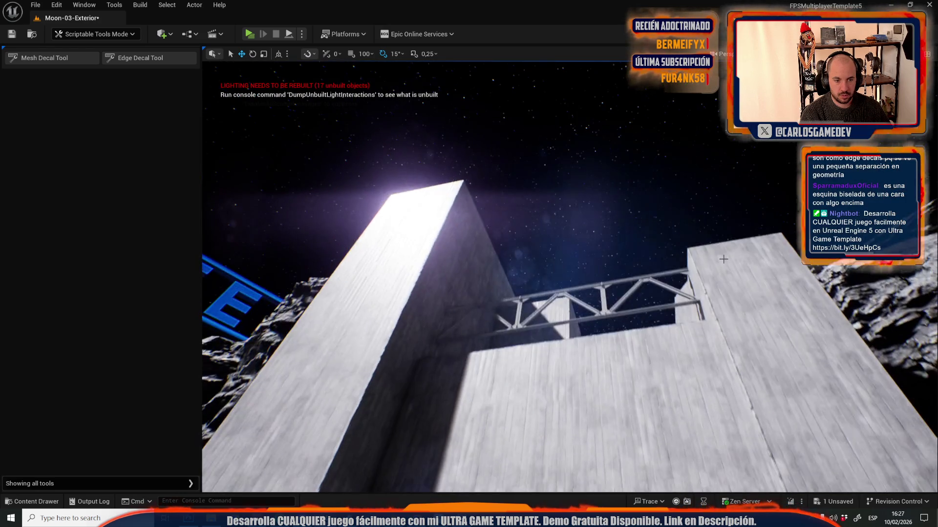
- Alt-drag a duplicate of the truss along the sloping concrete wall and frame it
click(691, 278)
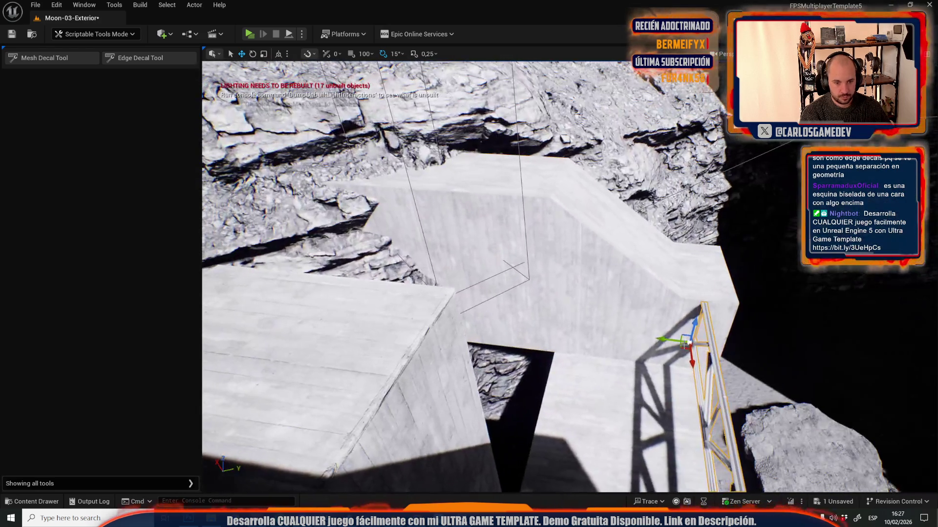
mouse_move(686, 343)
alt+mouse_down()
mouse_move(542, 231)
mouse_move(539, 243)
mouse_move(519, 225)
alt+mouse_up()
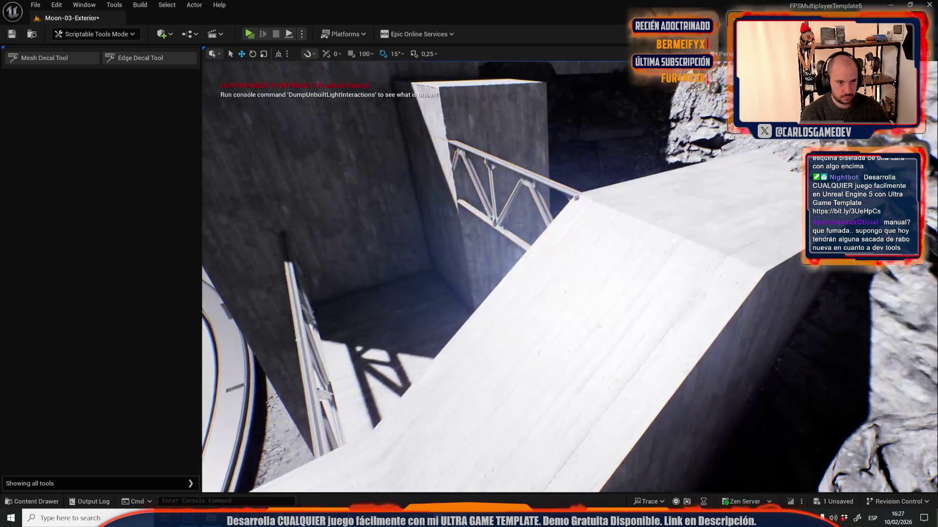
key(f)
drag(644, 429, 642, 384)
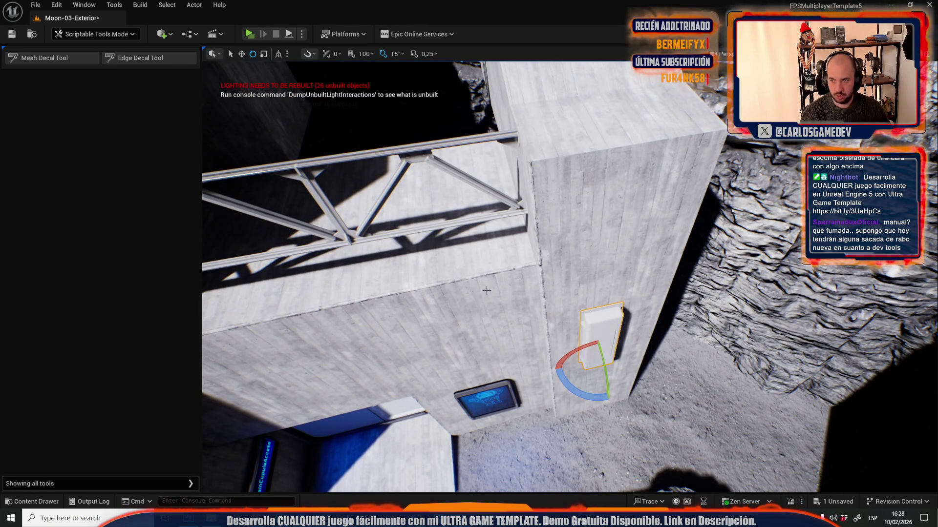
- Adjust the wall panel's pivot and slide the panel down the concrete wall face
drag(486, 258, 510, 216)
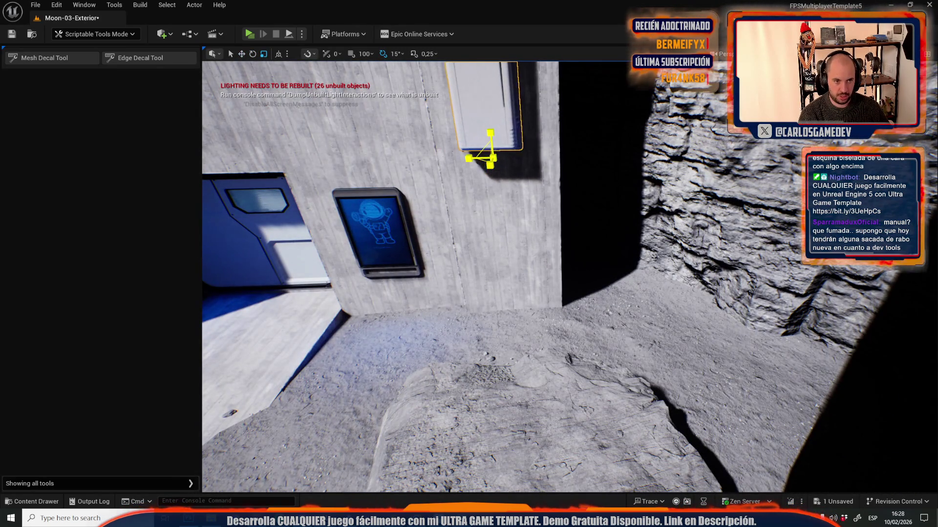
key(f)
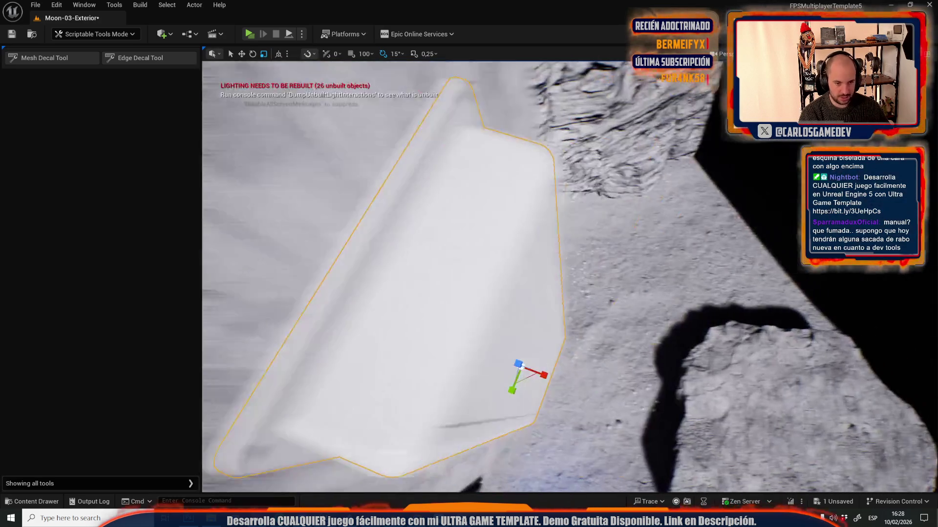
drag(510, 216, 474, 220)
mouse_move(596, 386)
mouse_down()
mouse_move(696, 275)
mouse_move(660, 371)
mouse_up()
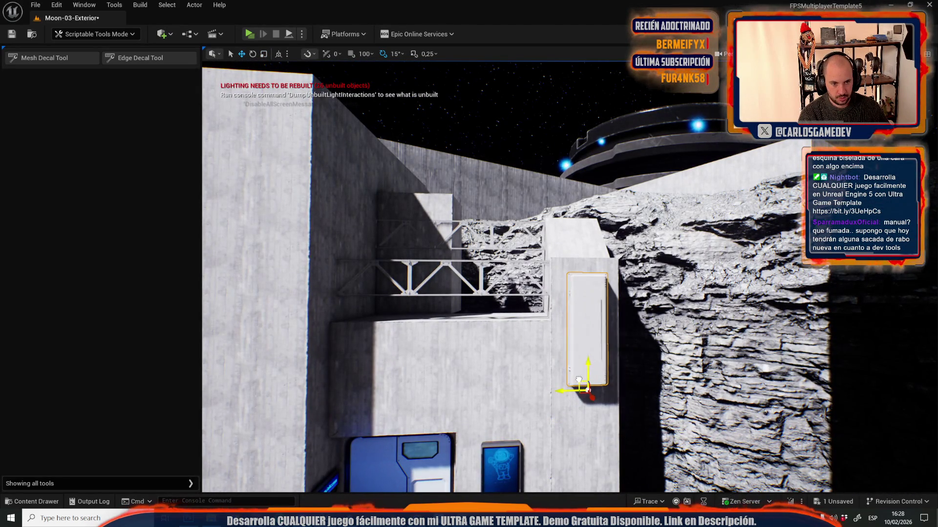
mouse_move(579, 379)
mouse_down()
mouse_move(555, 354)
mouse_move(622, 335)
mouse_up()
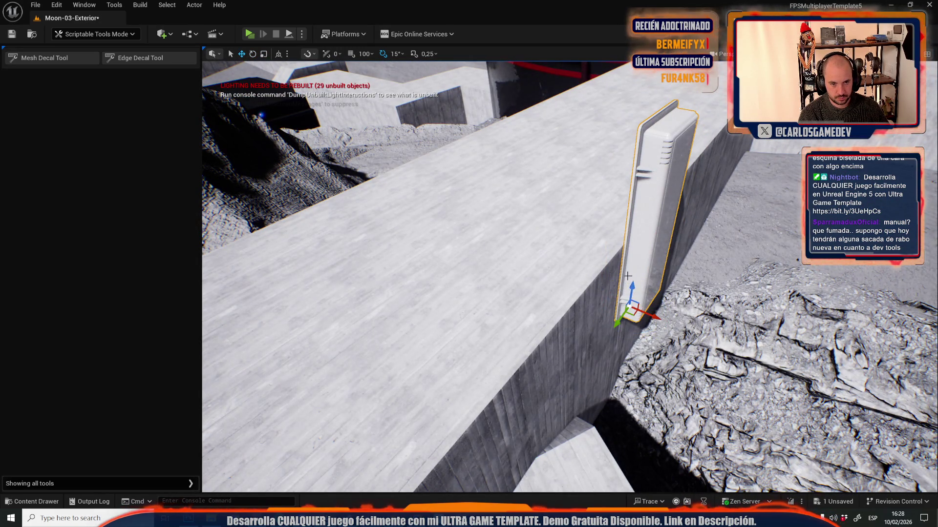
drag(631, 328, 630, 358)
key(f)
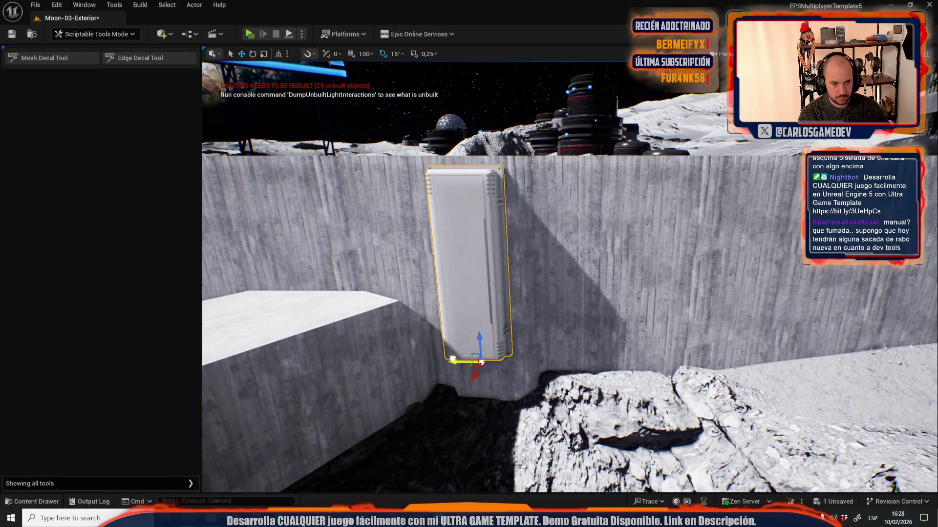
- Duplicate the wall panel beside the original and check its rotation and scale
mouse_move(457, 361)
alt+mouse_down()
mouse_move(621, 374)
mouse_move(581, 330)
mouse_move(568, 407)
alt+mouse_up()
key(e)
key(r)
key(w)
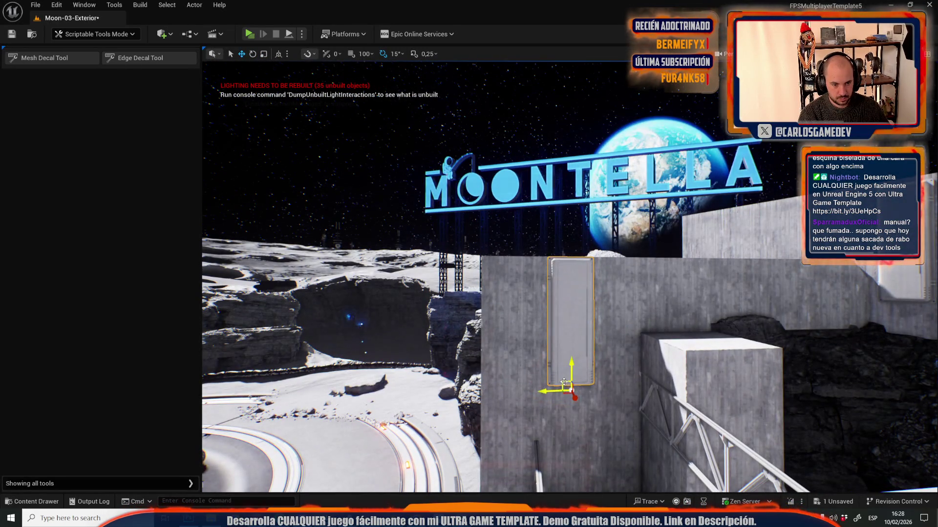
drag(648, 373, 649, 373)
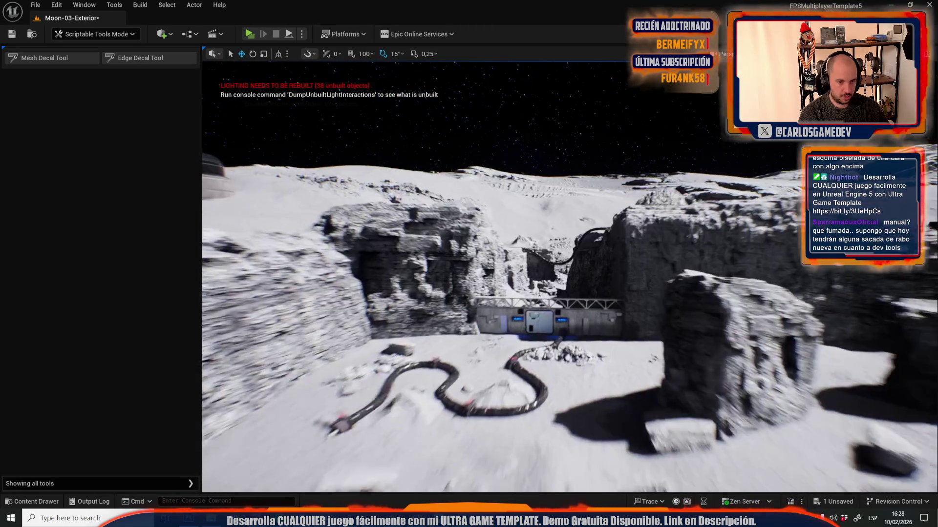
drag(648, 373, 648, 372)
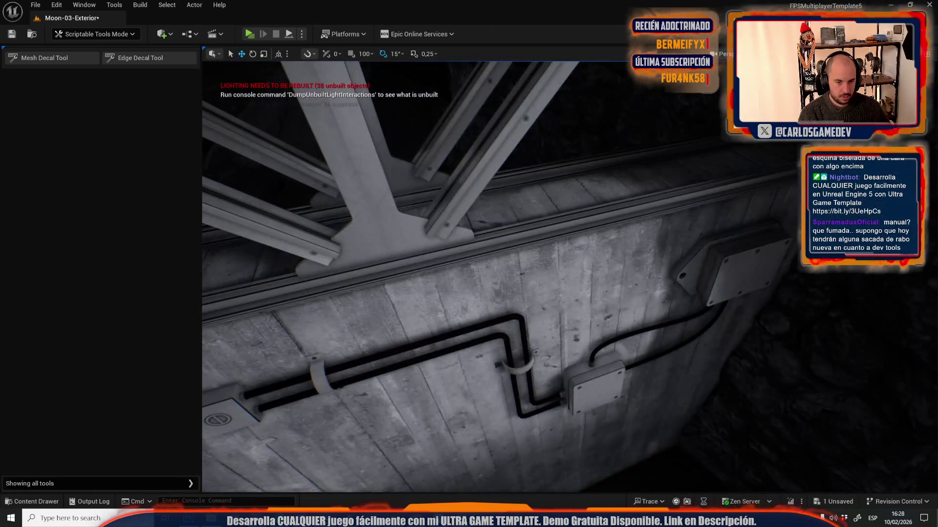